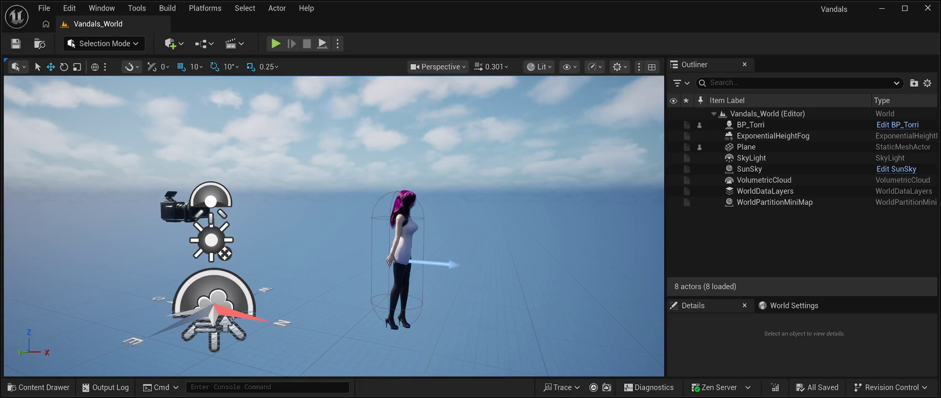
Delete the Plane actor from Vandals_World, leaving seven actors in the level.
{"action": "mouse_move", "coordinate": [300, 126]}
{"action": "left_mouse_down"}
{"action": "mouse_move", "coordinate": [287, 165]}
{"action": "mouse_move", "coordinate": [300, 126]}
{"action": "left_mouse_up"}
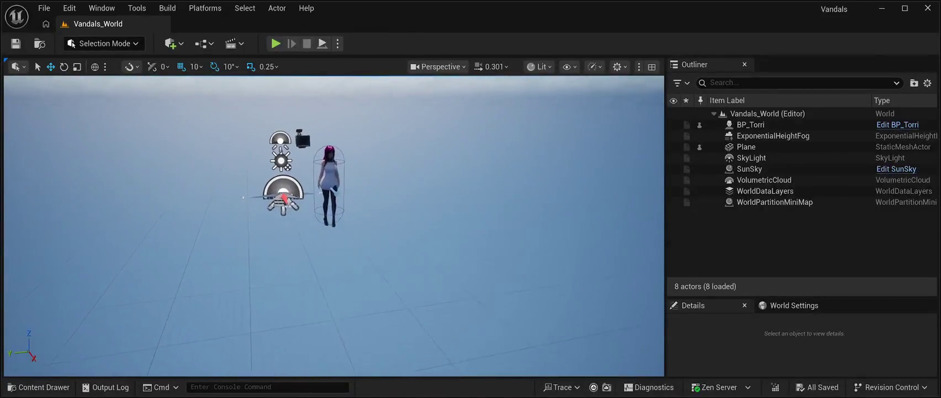
{"action": "left_click", "coordinate": [746, 147]}
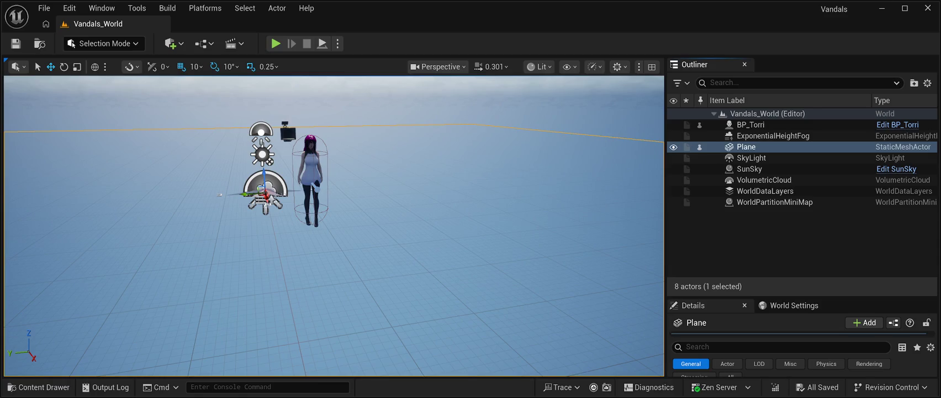
{"action": "key", "text": "Delete"}
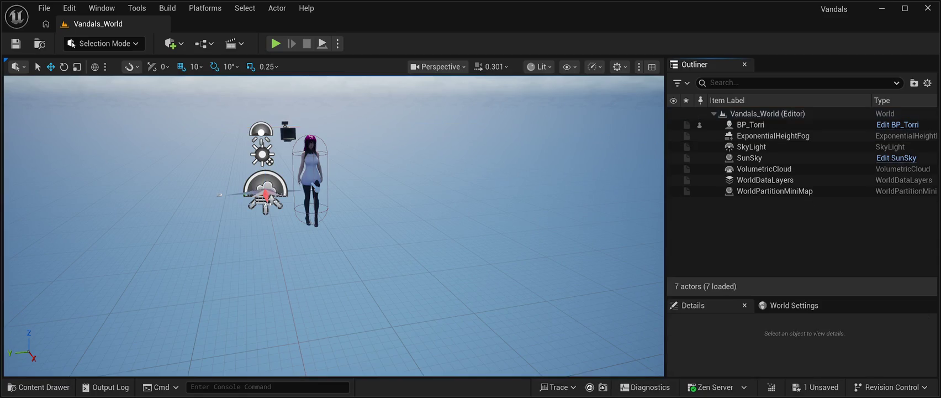
{"action": "left_click_drag", "start_coordinate": [286, 118], "coordinate": [292, 234]}
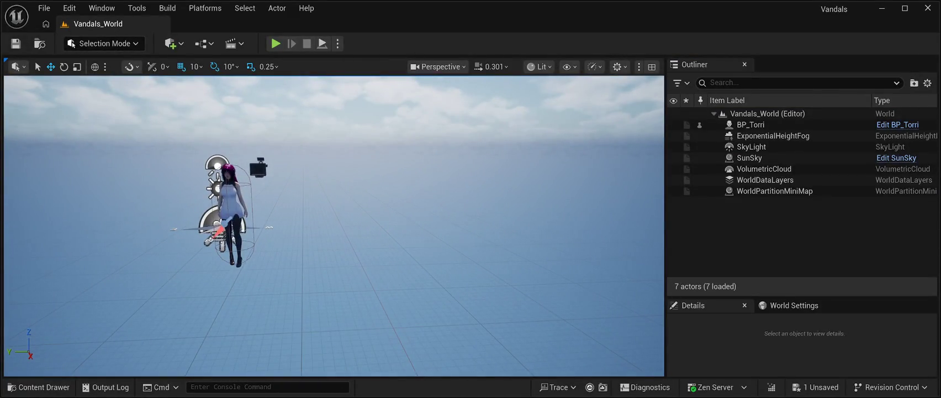
{"action": "left_click", "coordinate": [38, 386]}
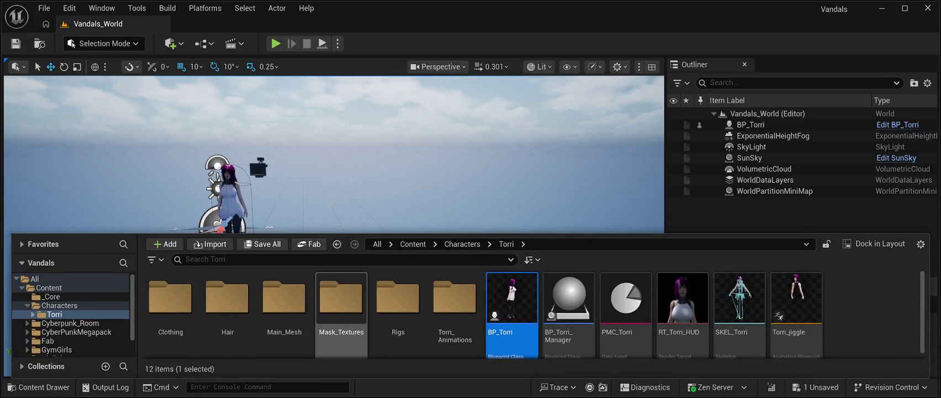
Browse the contents of the Stream_World folder.
{"action": "scroll", "coordinate": [71, 320], "scroll_direction": "down", "scroll_amount": 2}
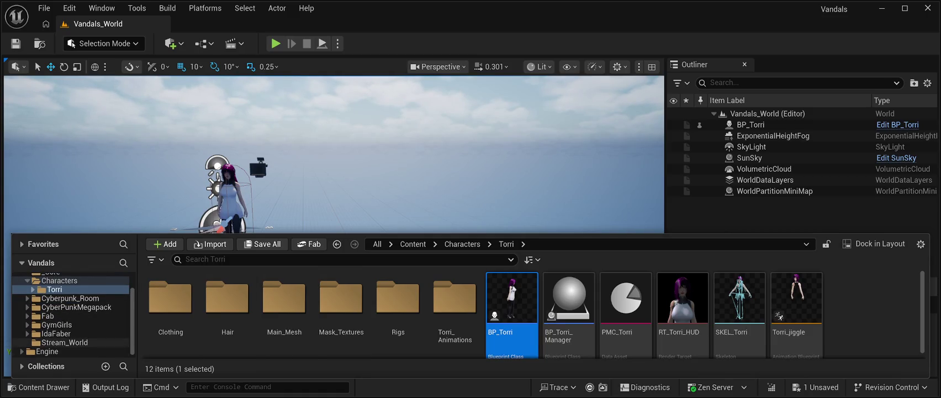
{"action": "left_click", "coordinate": [65, 342]}
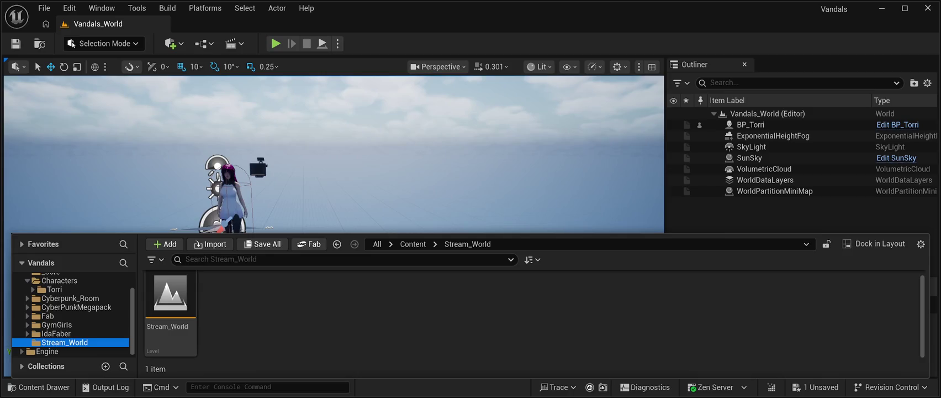
{"action": "scroll", "coordinate": [72, 314], "scroll_direction": "up", "scroll_amount": 2}
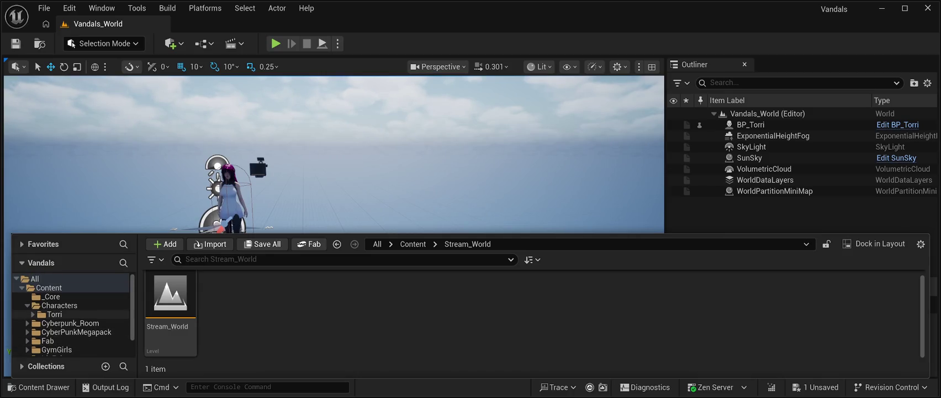
{"action": "scroll", "coordinate": [72, 309], "scroll_direction": "down", "scroll_amount": 2}
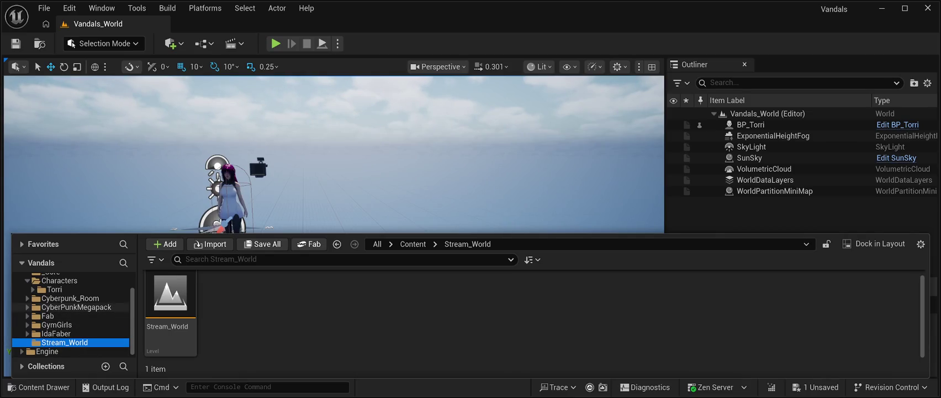
Look into Cyberpunk_Room, then select CyberPunkMegapack's Meshes folder (595 items).
{"action": "left_click", "coordinate": [76, 306]}
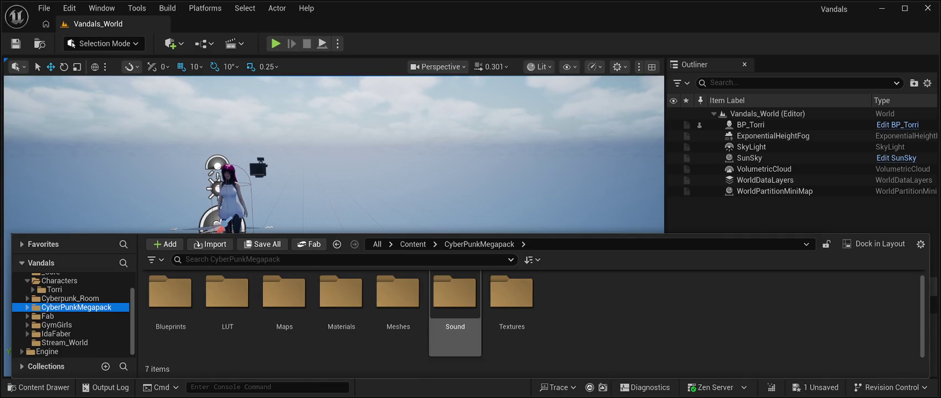
{"action": "left_click", "coordinate": [70, 297]}
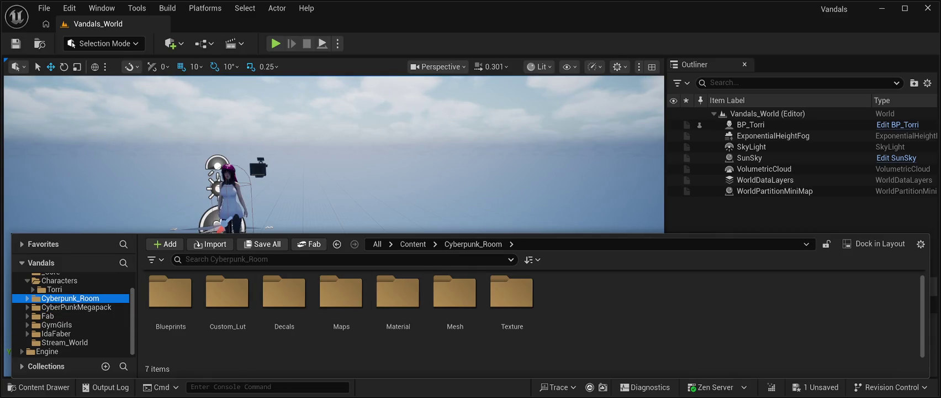
{"action": "left_click", "coordinate": [76, 307]}
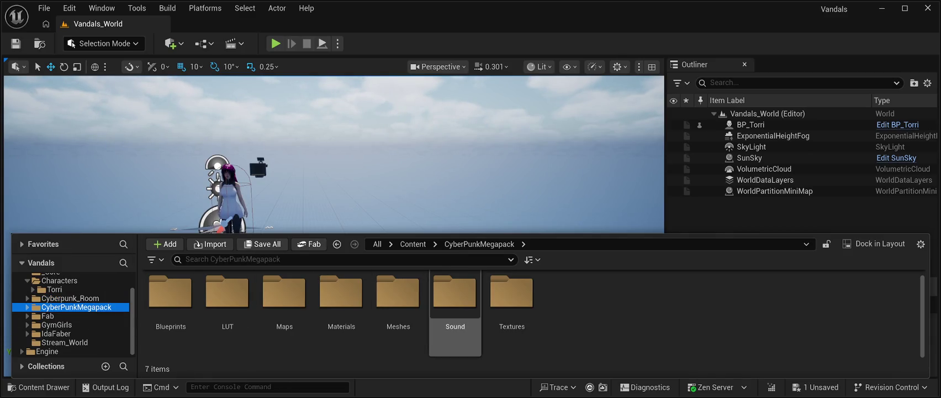
{"action": "left_click", "coordinate": [398, 292]}
Open Meshes > Prefabs and scroll through its 112 building prefabs.
{"action": "double_click", "coordinate": [397, 292]}
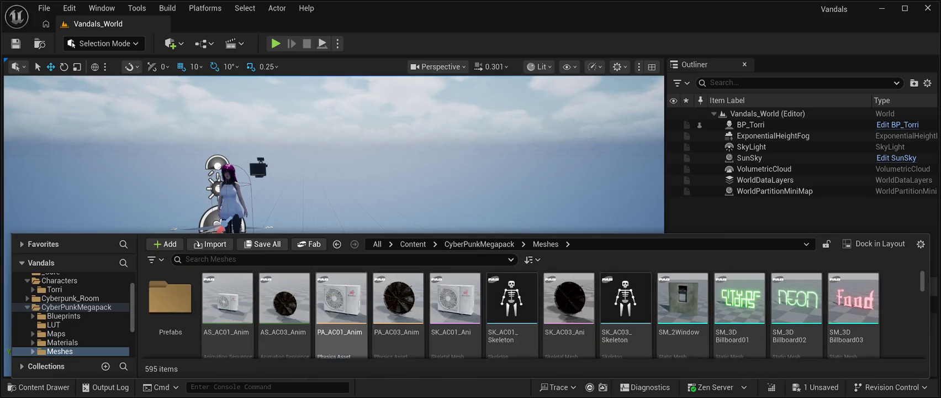
{"action": "left_click", "coordinate": [170, 298]}
{"action": "double_click", "coordinate": [170, 298]}
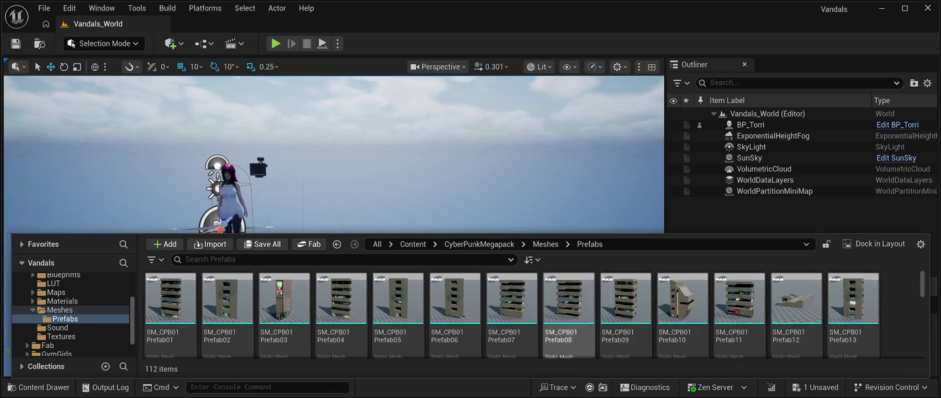
{"action": "scroll", "coordinate": [569, 309], "scroll_direction": "down", "scroll_amount": 1}
{"action": "scroll", "coordinate": [534, 313], "scroll_direction": "down", "scroll_amount": 2}
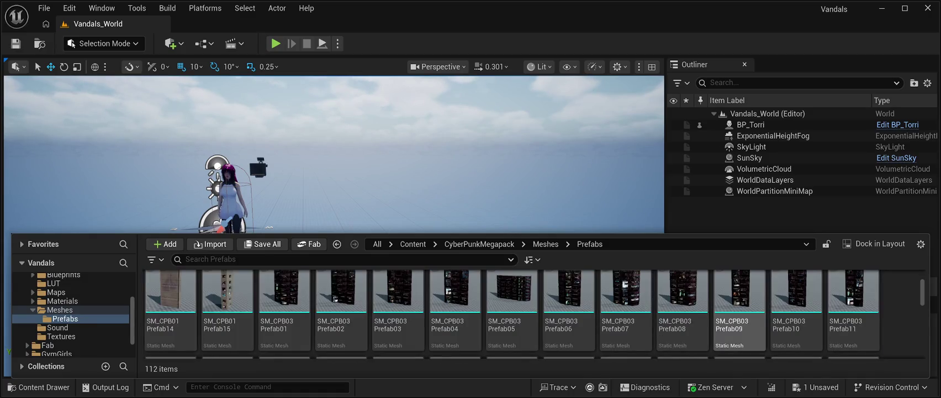
{"action": "scroll", "coordinate": [512, 314], "scroll_direction": "down", "scroll_amount": 3}
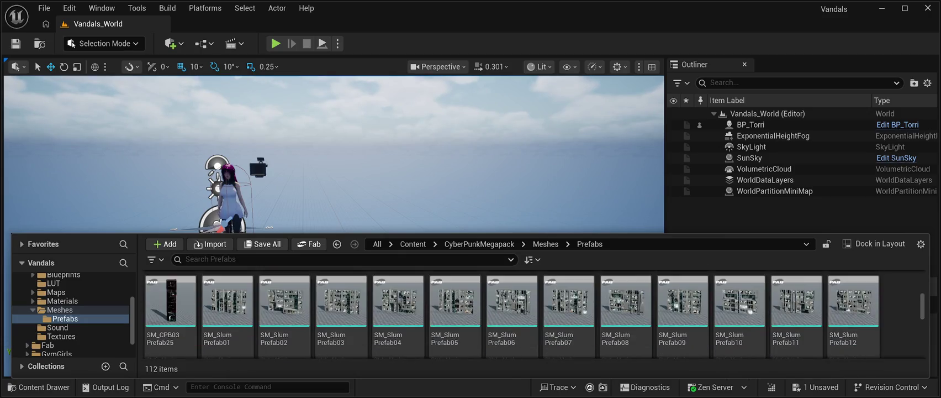
{"action": "scroll", "coordinate": [511, 314], "scroll_direction": "down", "scroll_amount": 3}
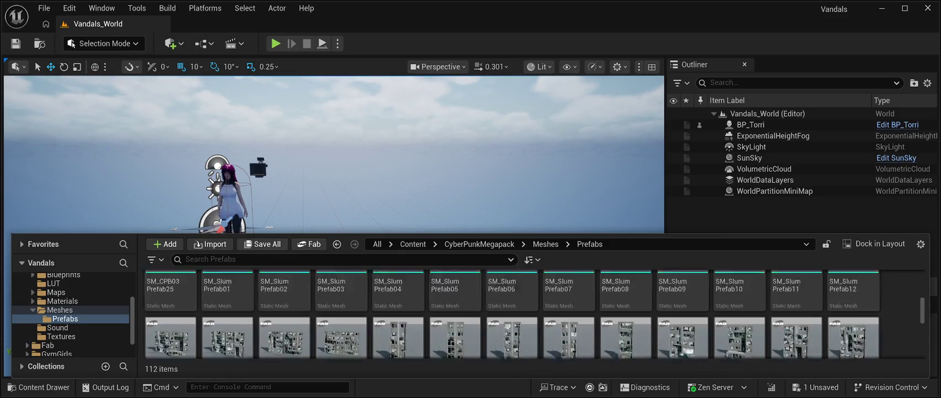
Keep browsing the SM_Slum prefabs, then return to the Meshes folder.
{"action": "scroll", "coordinate": [534, 314], "scroll_direction": "down", "scroll_amount": 4}
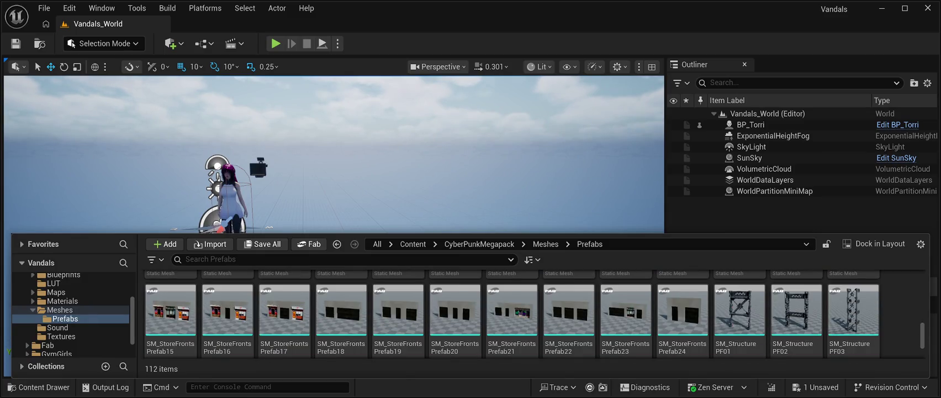
{"action": "scroll", "coordinate": [511, 313], "scroll_direction": "down", "scroll_amount": 3}
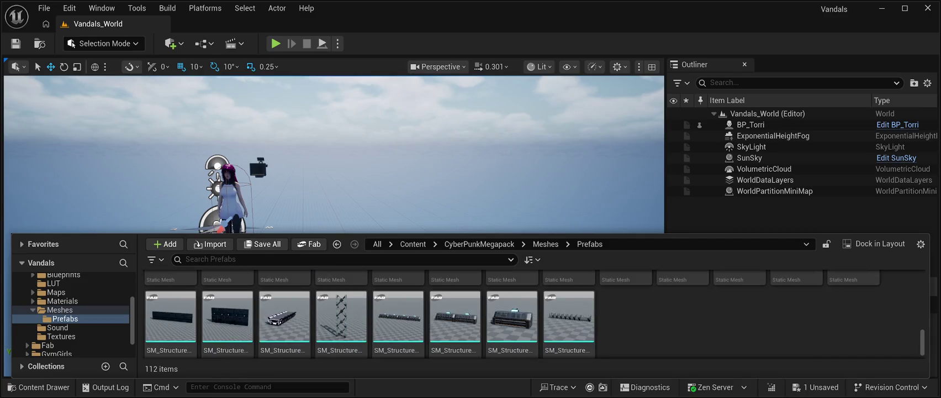
{"action": "scroll", "coordinate": [534, 314], "scroll_direction": "up", "scroll_amount": 2}
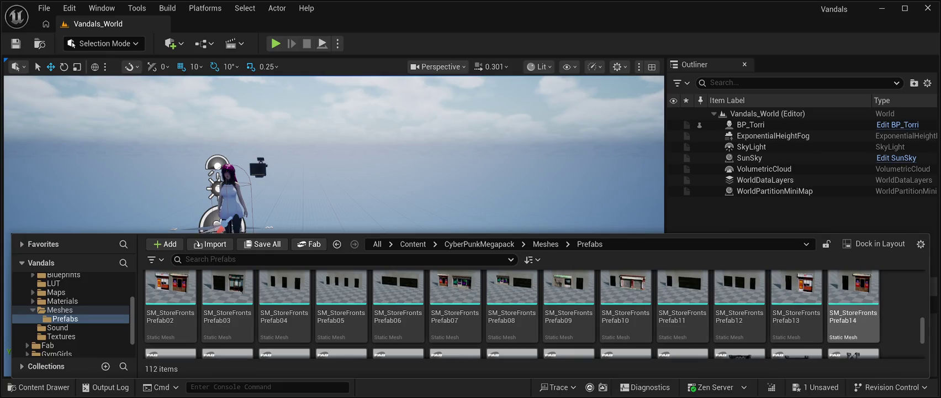
{"action": "scroll", "coordinate": [534, 313], "scroll_direction": "down", "scroll_amount": 3}
{"action": "scroll", "coordinate": [534, 313], "scroll_direction": "up", "scroll_amount": 5}
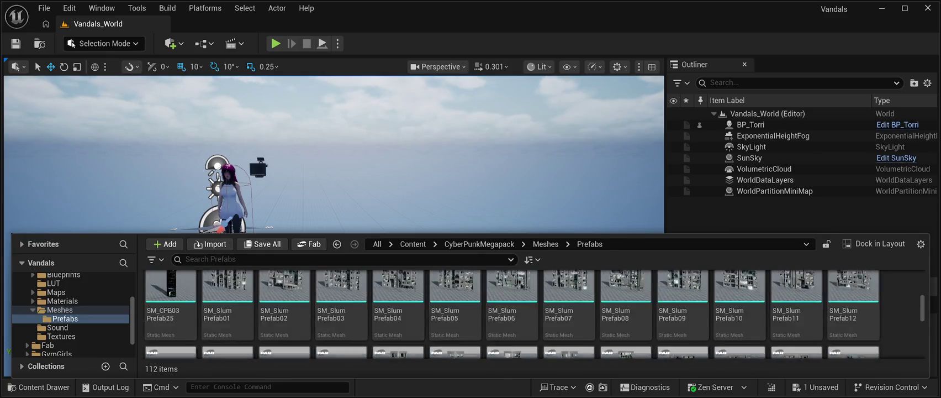
{"action": "scroll", "coordinate": [535, 314], "scroll_direction": "up", "scroll_amount": 2}
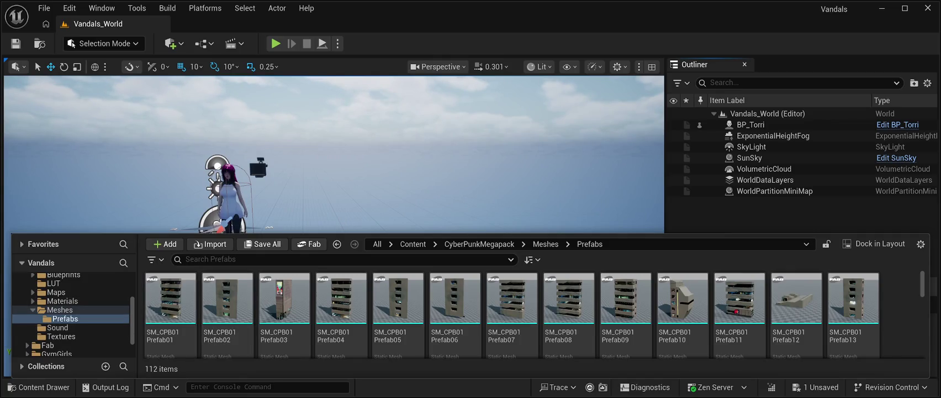
{"action": "left_click", "coordinate": [60, 309]}
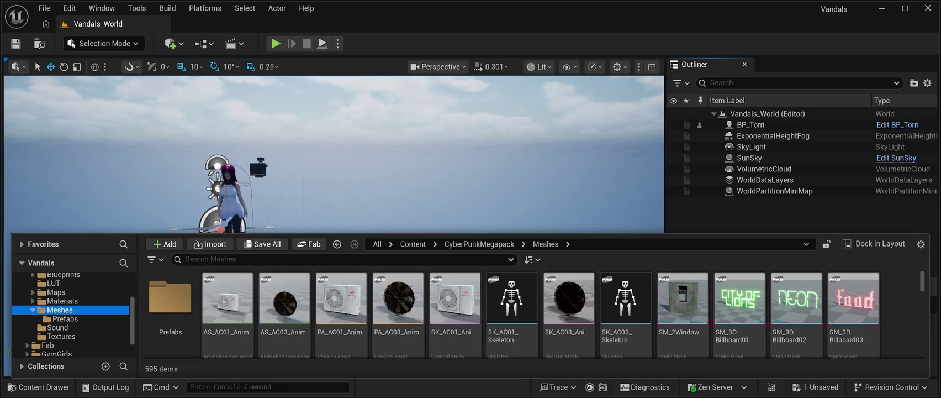
Scroll the 595-item Meshes folder down to SM_Road01 and select its tile.
{"action": "scroll", "coordinate": [511, 313], "scroll_direction": "down", "scroll_amount": 2}
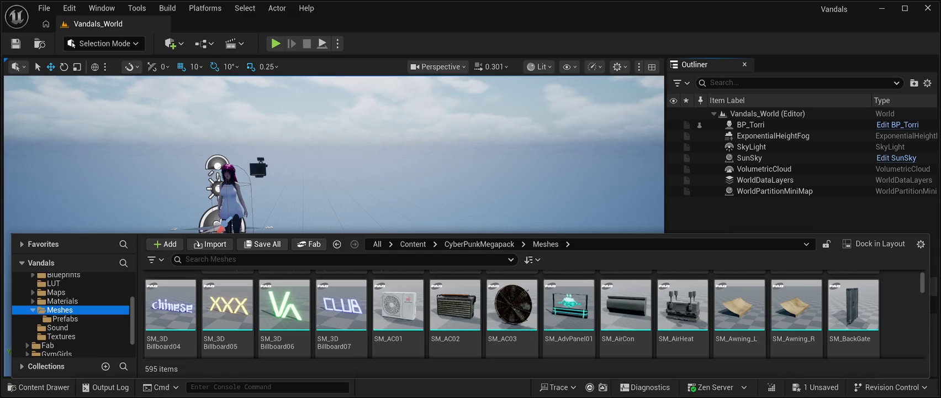
{"action": "scroll", "coordinate": [511, 314], "scroll_direction": "down", "scroll_amount": 2}
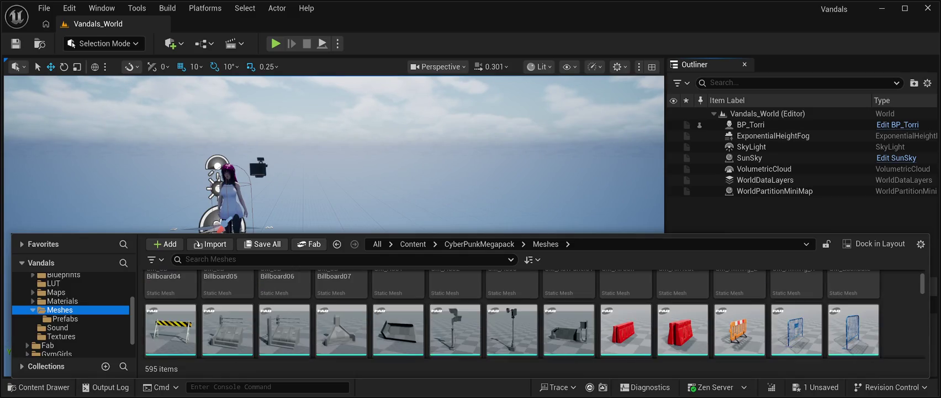
{"action": "scroll", "coordinate": [533, 313], "scroll_direction": "down", "scroll_amount": 1}
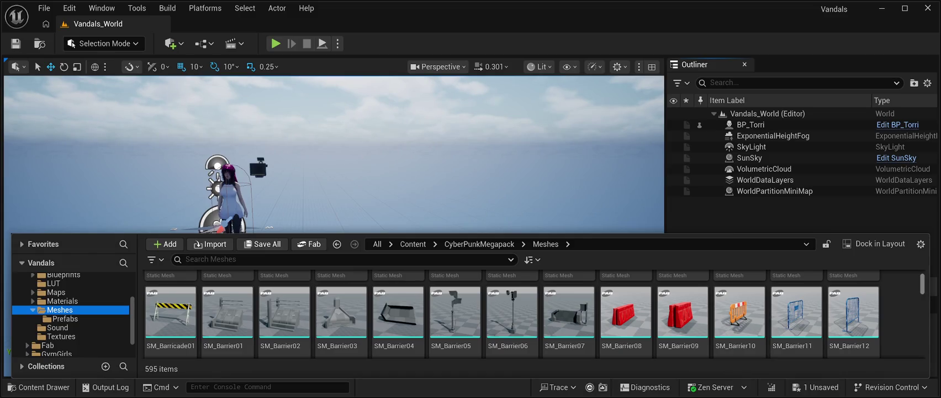
{"action": "scroll", "coordinate": [511, 312], "scroll_direction": "down", "scroll_amount": 2}
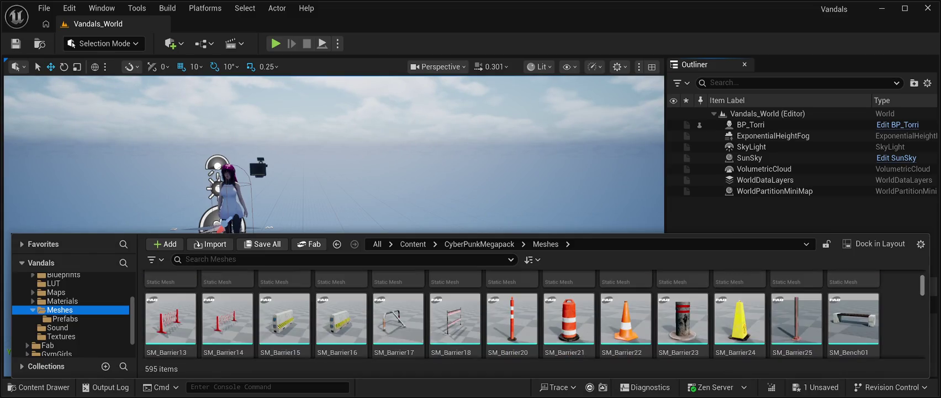
{"action": "scroll", "coordinate": [511, 314], "scroll_direction": "down", "scroll_amount": 2}
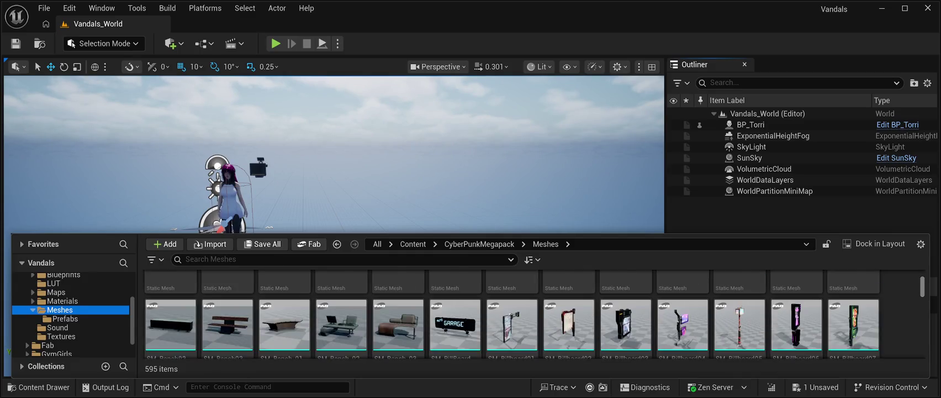
{"action": "scroll", "coordinate": [511, 313], "scroll_direction": "down", "scroll_amount": 1}
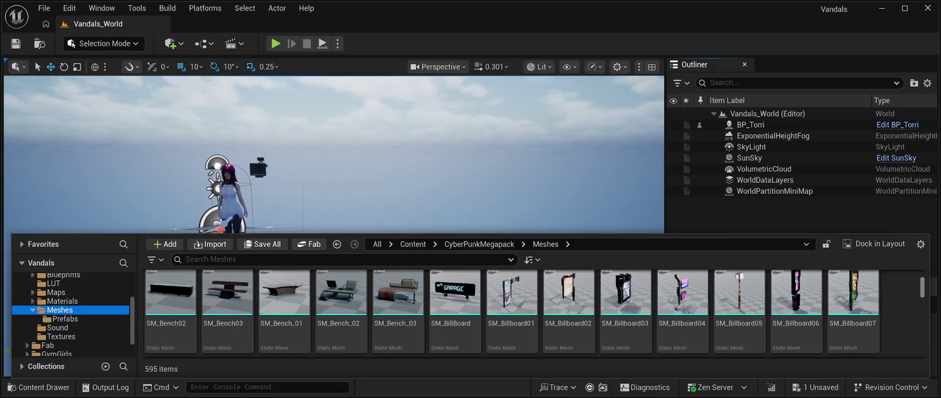
{"action": "scroll", "coordinate": [512, 313], "scroll_direction": "up", "scroll_amount": 1}
{"action": "scroll", "coordinate": [511, 313], "scroll_direction": "down", "scroll_amount": 4}
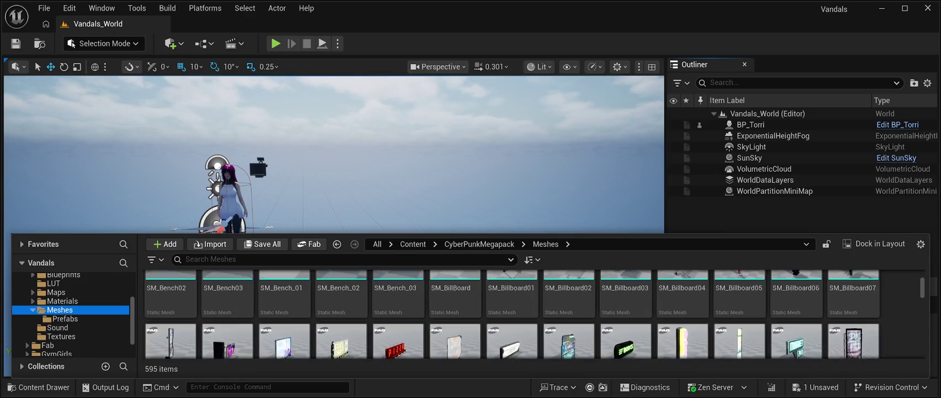
{"action": "scroll", "coordinate": [511, 313], "scroll_direction": "down", "scroll_amount": 6}
{"action": "scroll", "coordinate": [511, 313], "scroll_direction": "down", "scroll_amount": 5}
{"action": "scroll", "coordinate": [512, 313], "scroll_direction": "down", "scroll_amount": 5}
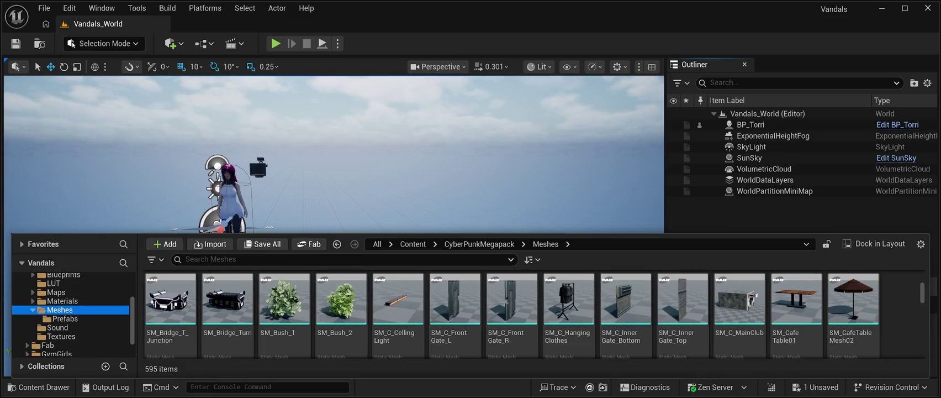
{"action": "scroll", "coordinate": [511, 314], "scroll_direction": "down", "scroll_amount": 5}
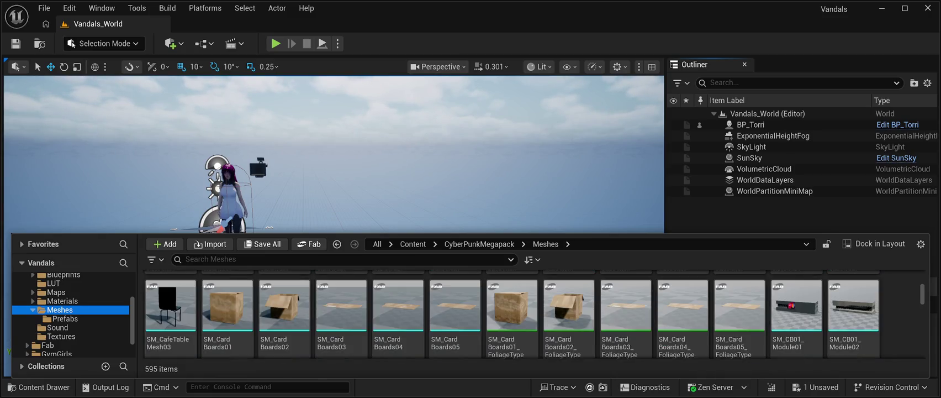
{"action": "scroll", "coordinate": [511, 313], "scroll_direction": "down", "scroll_amount": 3}
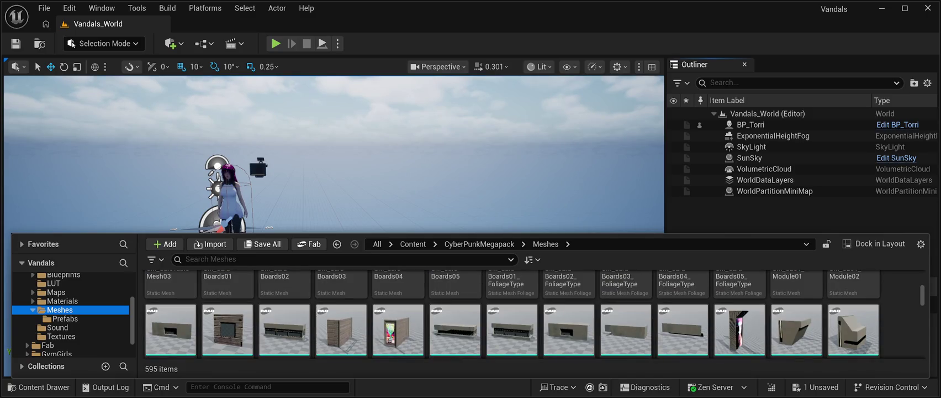
{"action": "scroll", "coordinate": [511, 313], "scroll_direction": "down", "scroll_amount": 2}
{"action": "scroll", "coordinate": [511, 314], "scroll_direction": "down", "scroll_amount": 6}
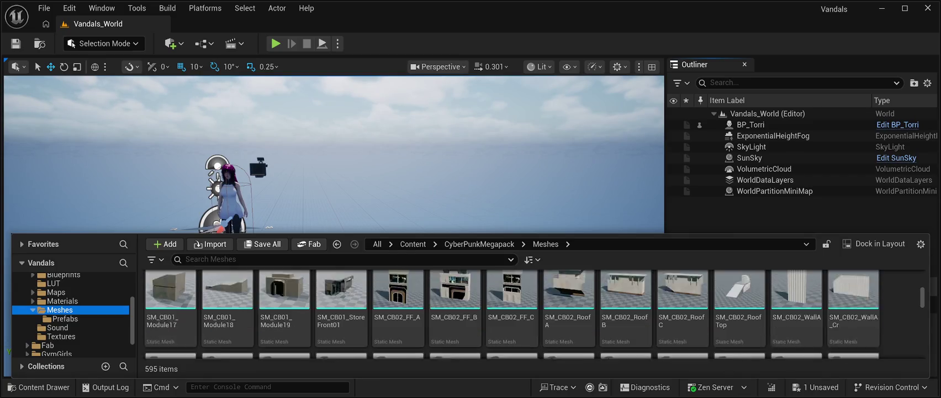
{"action": "scroll", "coordinate": [511, 314], "scroll_direction": "down", "scroll_amount": 5}
{"action": "scroll", "coordinate": [511, 314], "scroll_direction": "down", "scroll_amount": 10}
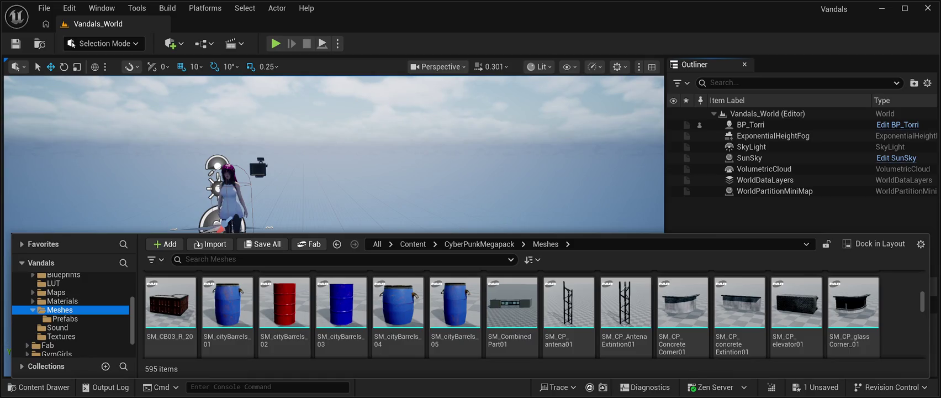
{"action": "scroll", "coordinate": [511, 314], "scroll_direction": "down", "scroll_amount": 10}
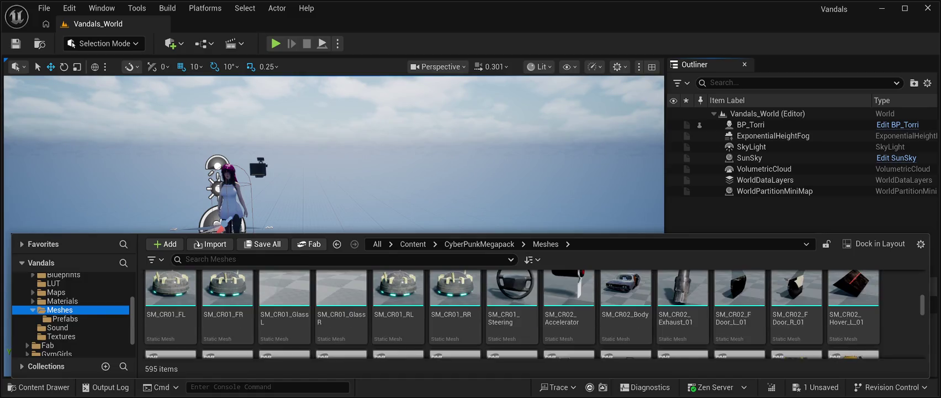
{"action": "scroll", "coordinate": [511, 313], "scroll_direction": "down", "scroll_amount": 5}
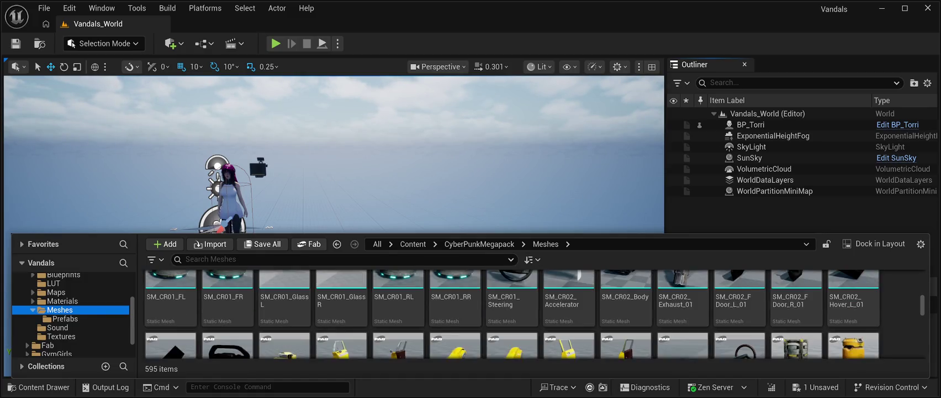
{"action": "scroll", "coordinate": [511, 314], "scroll_direction": "up", "scroll_amount": 1}
{"action": "scroll", "coordinate": [512, 313], "scroll_direction": "down", "scroll_amount": 3}
{"action": "scroll", "coordinate": [511, 313], "scroll_direction": "up", "scroll_amount": 2}
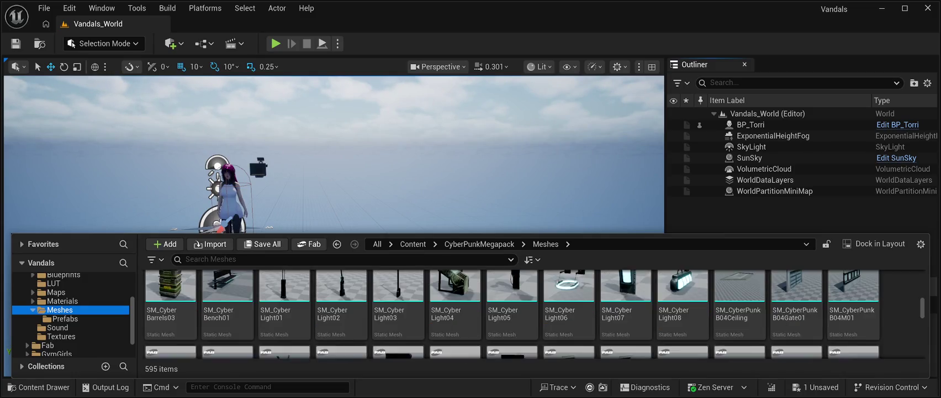
{"action": "scroll", "coordinate": [512, 314], "scroll_direction": "down", "scroll_amount": 8}
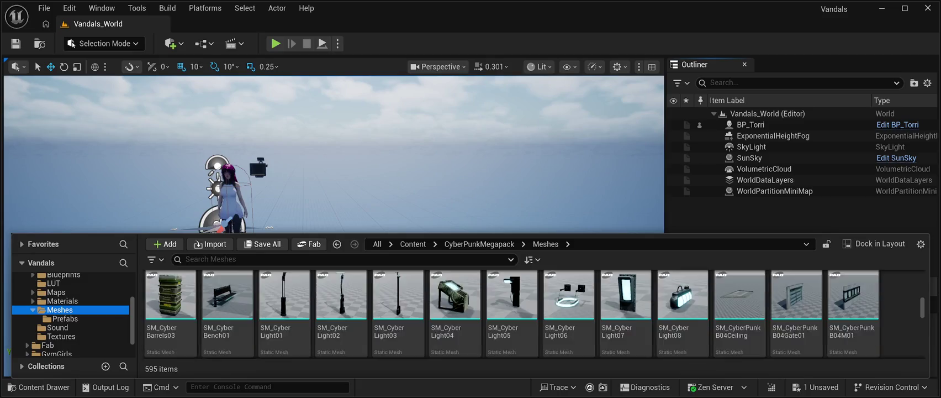
{"action": "scroll", "coordinate": [511, 313], "scroll_direction": "down", "scroll_amount": 1}
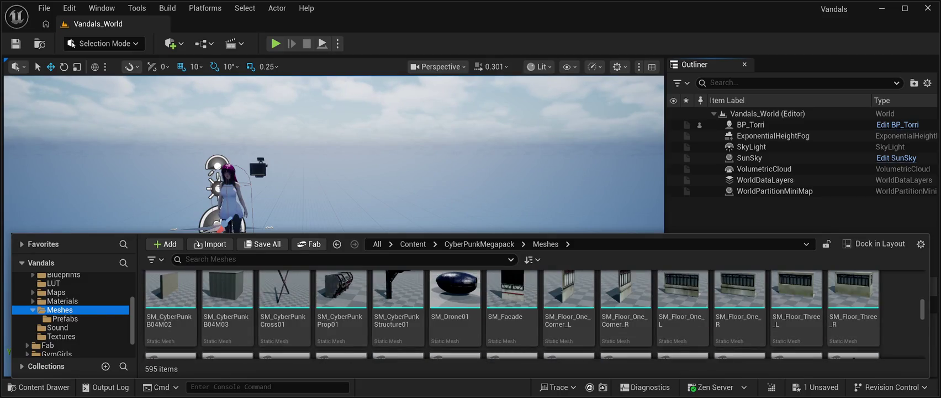
{"action": "scroll", "coordinate": [511, 314], "scroll_direction": "up", "scroll_amount": 2}
{"action": "scroll", "coordinate": [511, 313], "scroll_direction": "down", "scroll_amount": 2}
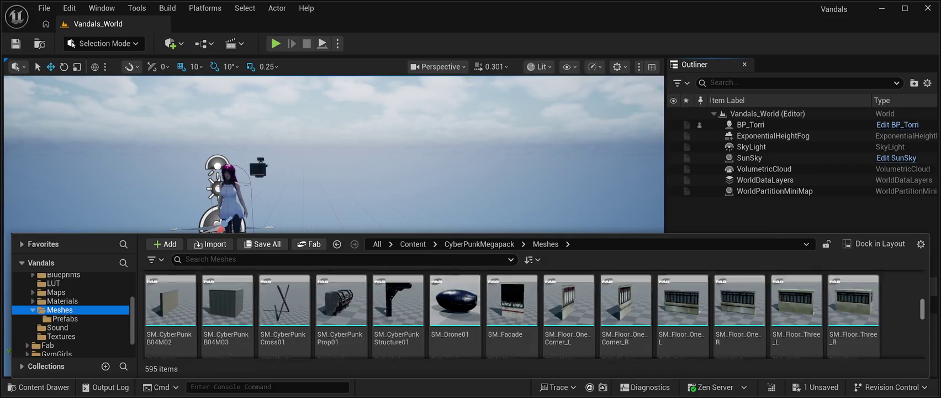
{"action": "scroll", "coordinate": [511, 314], "scroll_direction": "down", "scroll_amount": 3}
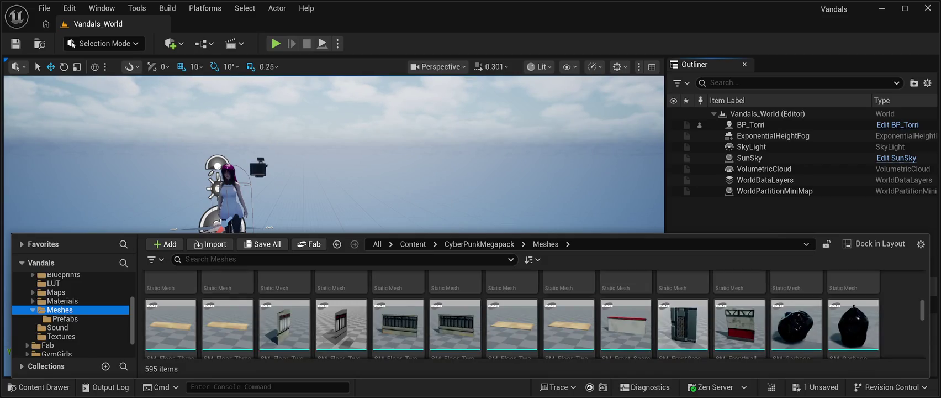
{"action": "scroll", "coordinate": [512, 314], "scroll_direction": "down", "scroll_amount": 3}
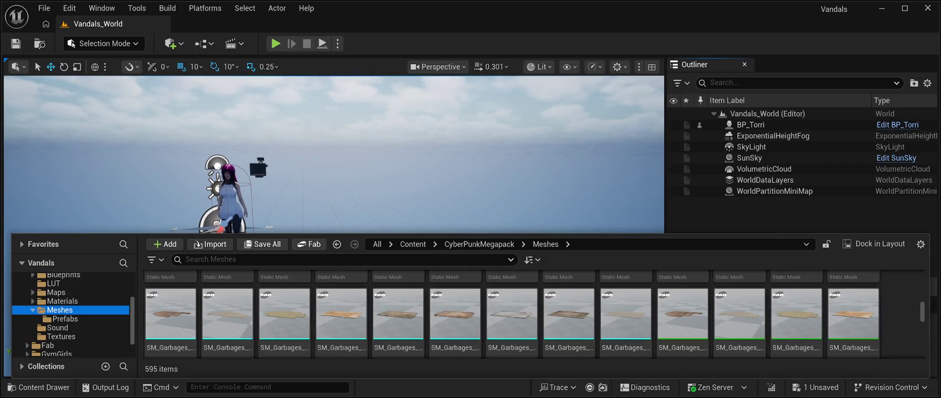
{"action": "scroll", "coordinate": [511, 313], "scroll_direction": "down", "scroll_amount": 1}
{"action": "scroll", "coordinate": [511, 313], "scroll_direction": "down", "scroll_amount": 4}
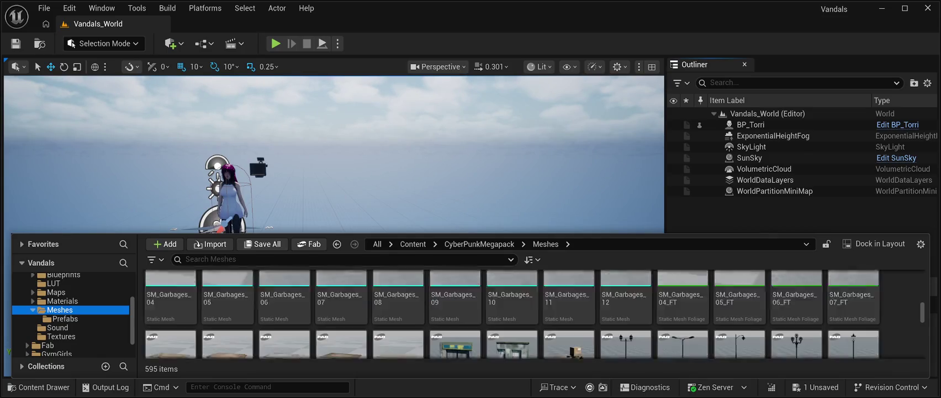
{"action": "scroll", "coordinate": [511, 314], "scroll_direction": "down", "scroll_amount": 1}
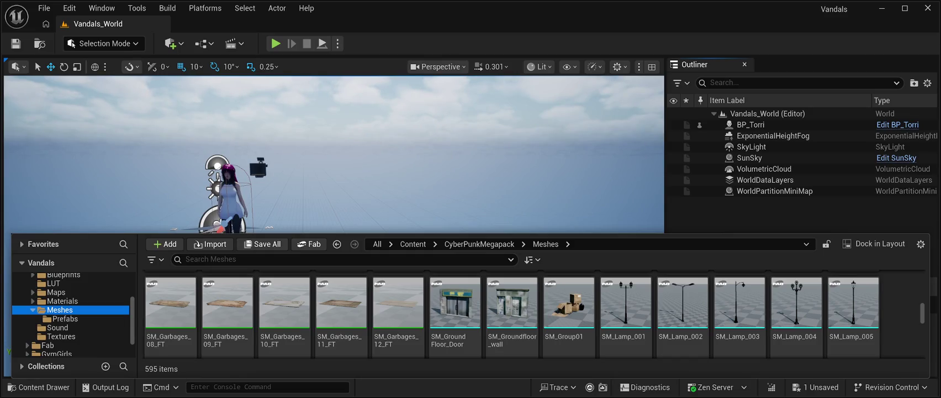
{"action": "scroll", "coordinate": [512, 314], "scroll_direction": "down", "scroll_amount": 5}
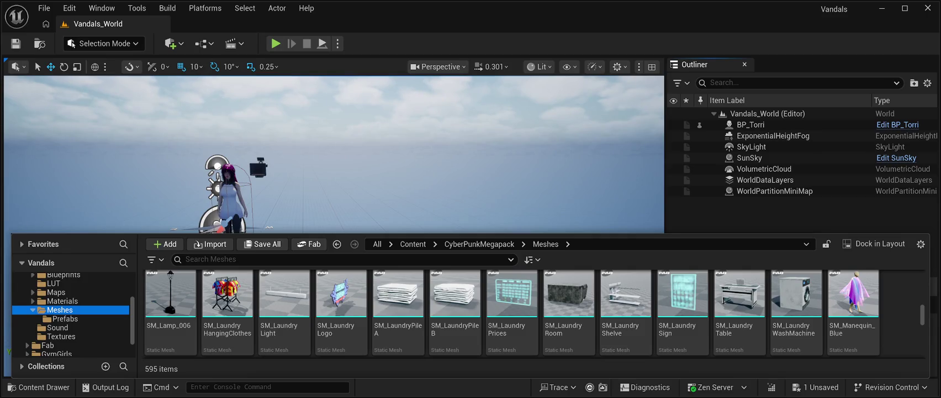
{"action": "scroll", "coordinate": [511, 314], "scroll_direction": "down", "scroll_amount": 4}
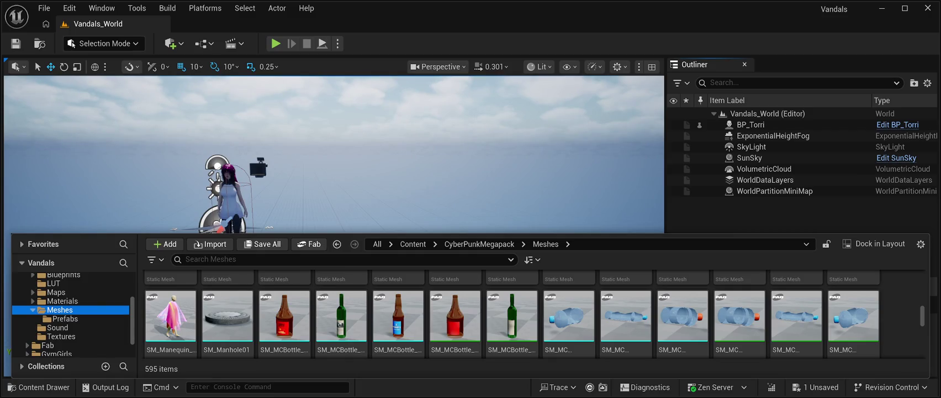
{"action": "scroll", "coordinate": [512, 313], "scroll_direction": "down", "scroll_amount": 4}
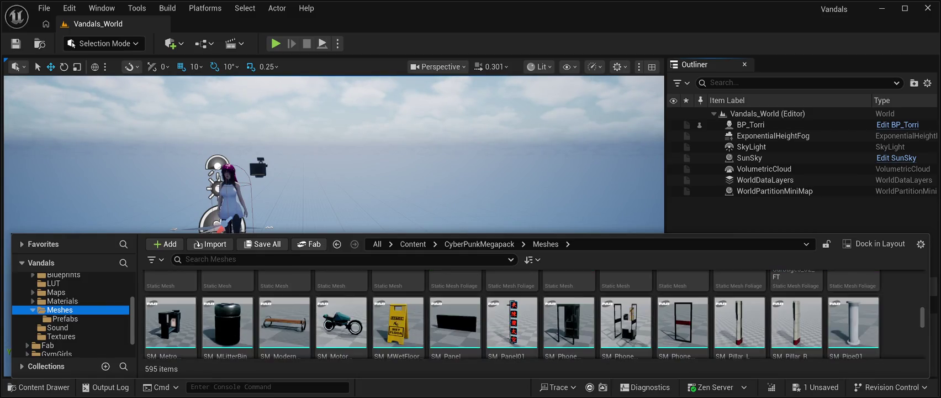
{"action": "scroll", "coordinate": [510, 313], "scroll_direction": "down", "scroll_amount": 2}
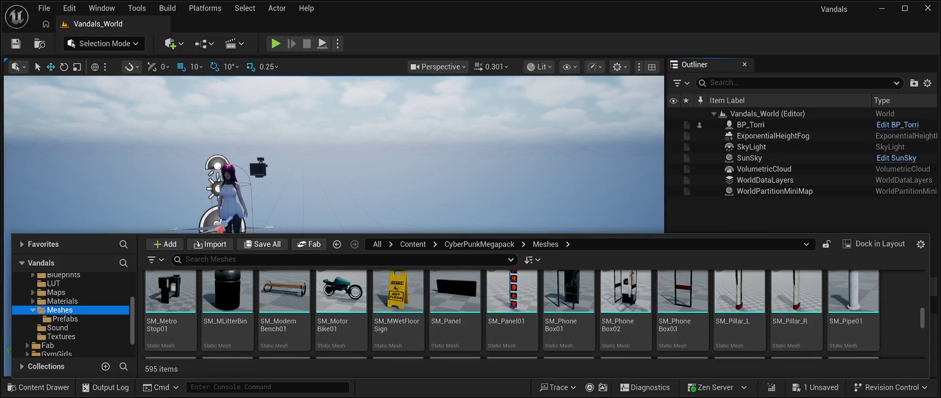
{"action": "scroll", "coordinate": [511, 314], "scroll_direction": "down", "scroll_amount": 4}
{"action": "scroll", "coordinate": [511, 314], "scroll_direction": "down", "scroll_amount": 5}
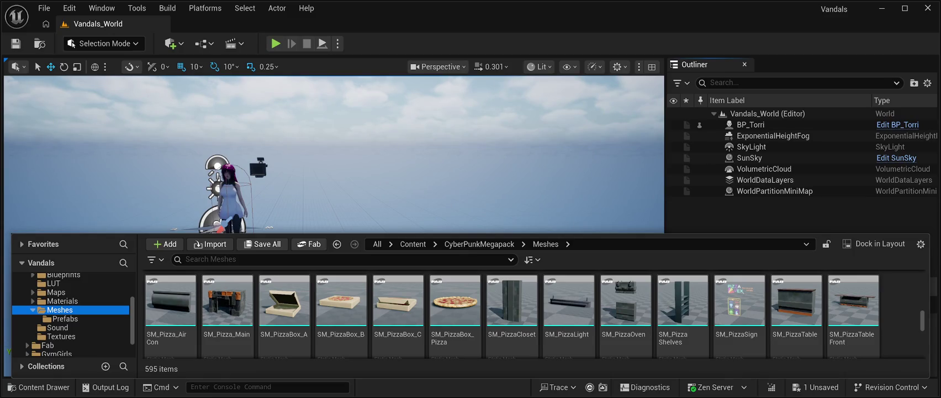
{"action": "scroll", "coordinate": [512, 313], "scroll_direction": "down", "scroll_amount": 5}
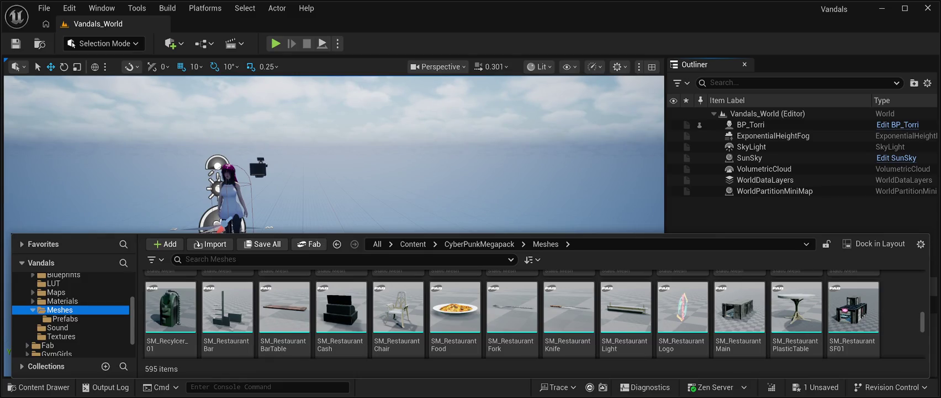
{"action": "scroll", "coordinate": [511, 314], "scroll_direction": "down", "scroll_amount": 5}
{"action": "scroll", "coordinate": [511, 314], "scroll_direction": "down", "scroll_amount": 10}
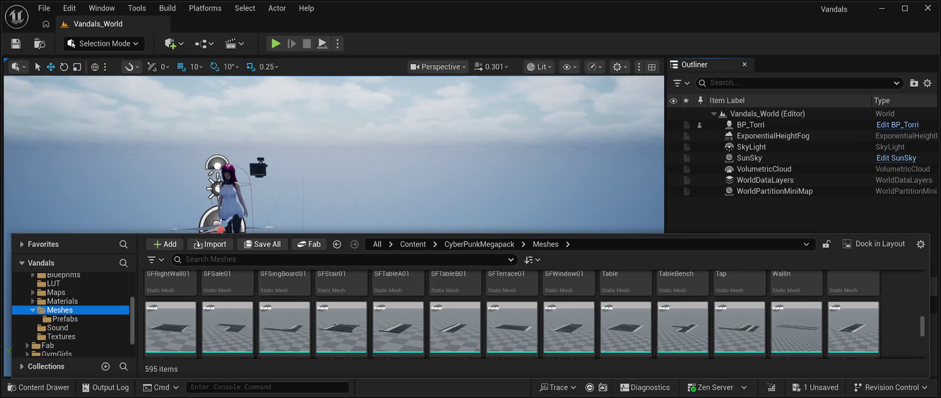
{"action": "scroll", "coordinate": [511, 313], "scroll_direction": "down", "scroll_amount": 3}
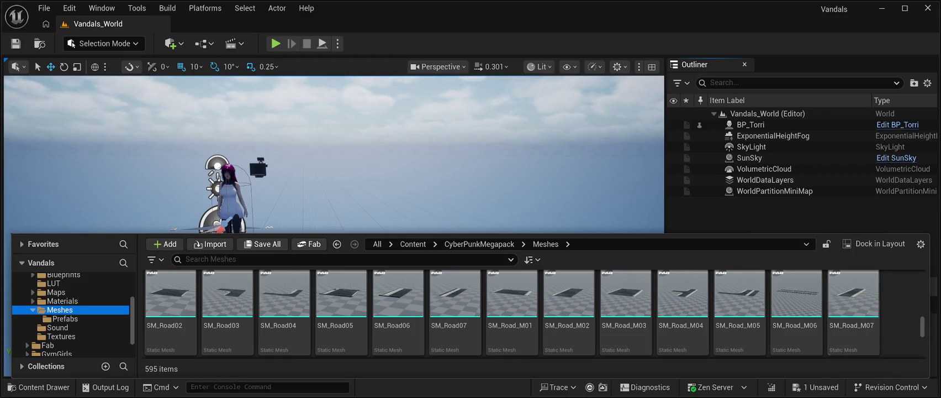
{"action": "scroll", "coordinate": [853, 310], "scroll_direction": "up", "scroll_amount": 1}
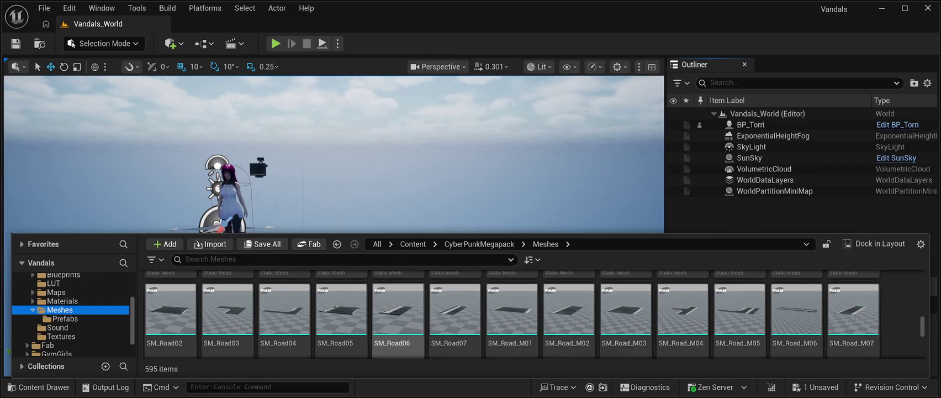
{"action": "scroll", "coordinate": [452, 309], "scroll_direction": "up", "scroll_amount": 1}
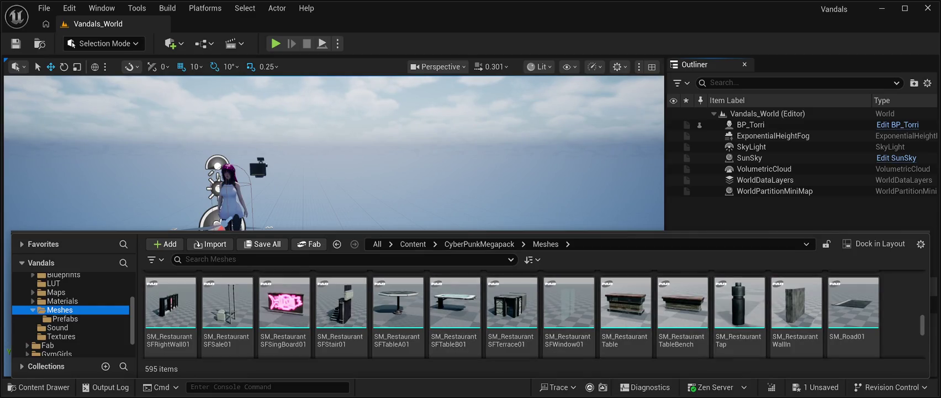
{"action": "scroll", "coordinate": [454, 315], "scroll_direction": "down", "scroll_amount": 2}
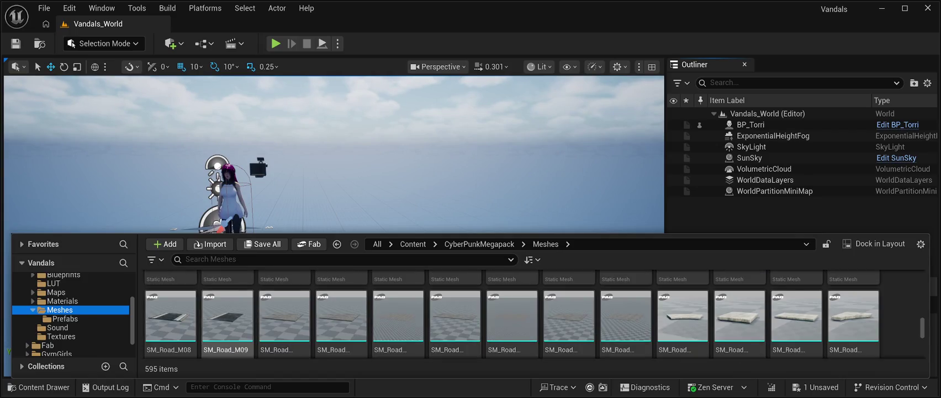
{"action": "scroll", "coordinate": [682, 310], "scroll_direction": "down", "scroll_amount": 2}
{"action": "scroll", "coordinate": [682, 309], "scroll_direction": "down", "scroll_amount": 3}
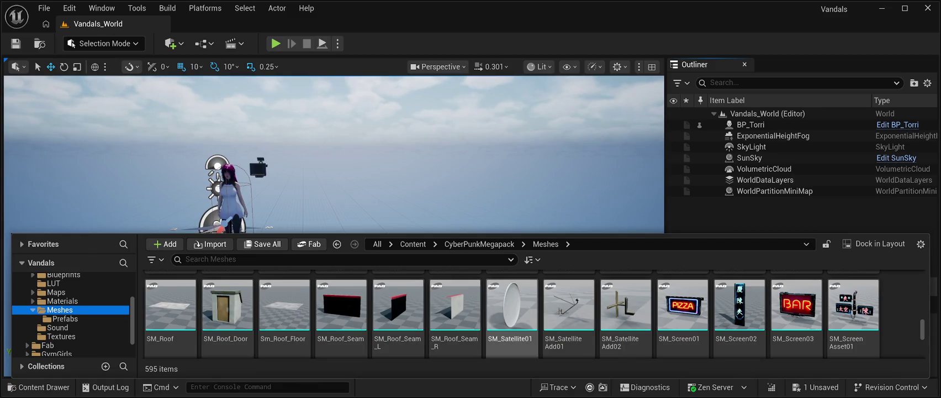
{"action": "scroll", "coordinate": [512, 309], "scroll_direction": "up", "scroll_amount": 3}
{"action": "scroll", "coordinate": [683, 309], "scroll_direction": "up", "scroll_amount": 3}
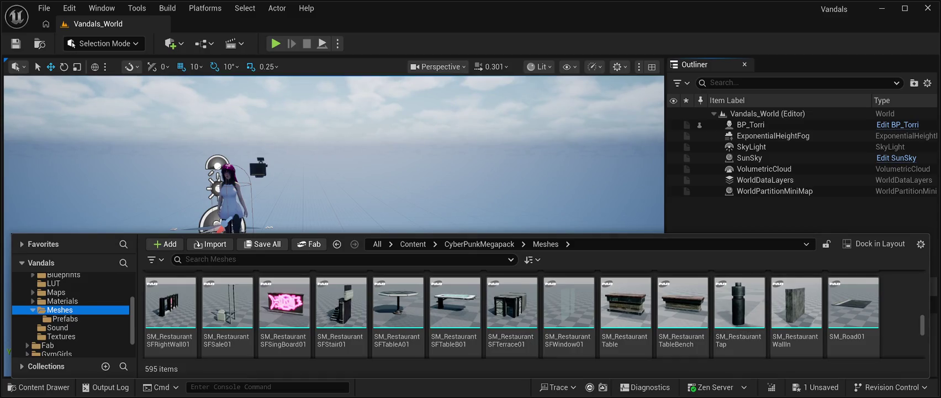
{"action": "left_click", "coordinate": [853, 309]}
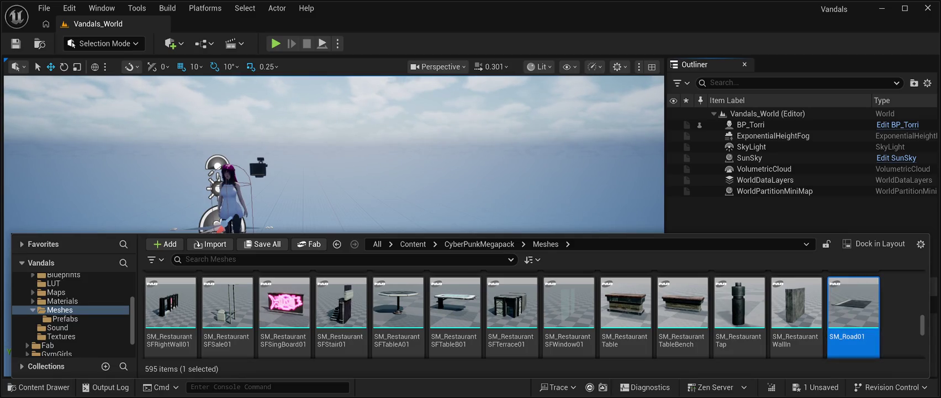
Place the SM_Road01 and SM_Road02 road pieces into the level.
{"action": "left_click_drag", "start_coordinate": [853, 309], "coordinate": [552, 259]}
{"action": "left_click", "coordinate": [756, 157]}
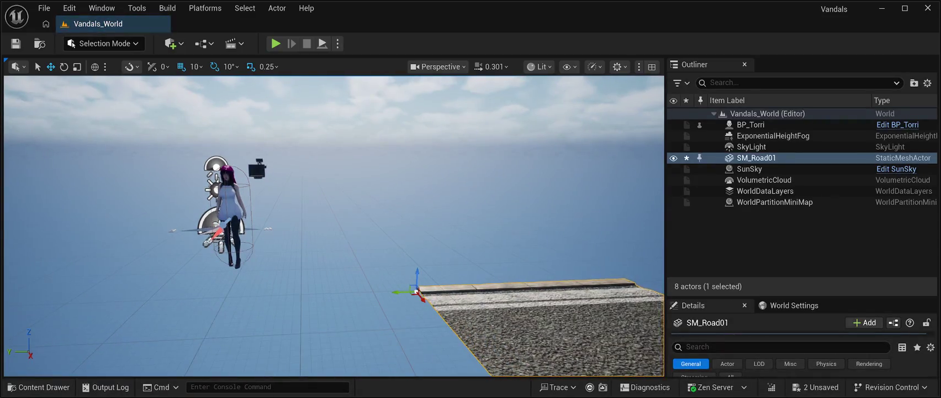
{"action": "key", "text": "f"}
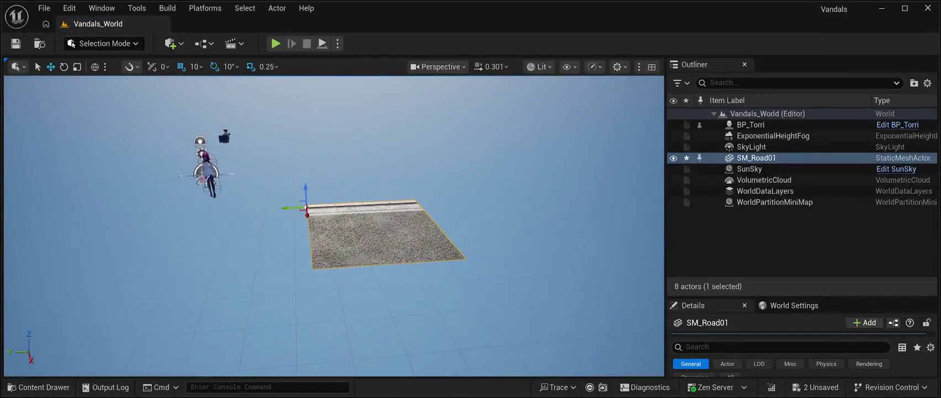
{"action": "left_click", "coordinate": [38, 386]}
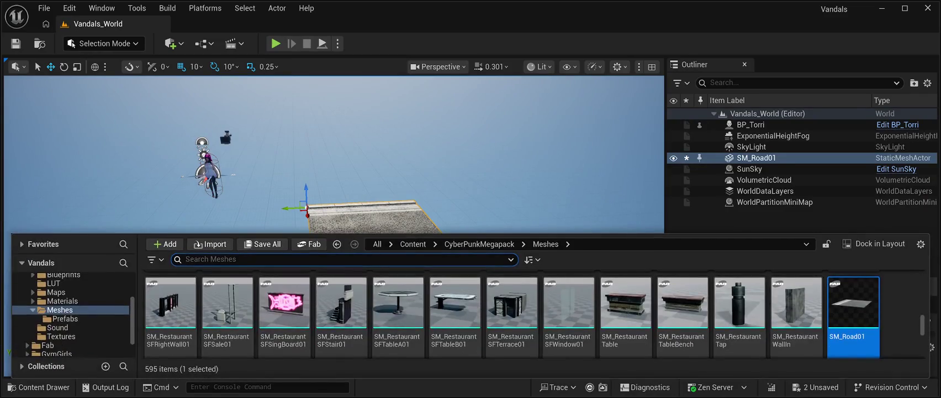
{"action": "scroll", "coordinate": [512, 314], "scroll_direction": "down", "scroll_amount": 1}
{"action": "scroll", "coordinate": [513, 313], "scroll_direction": "down", "scroll_amount": 1}
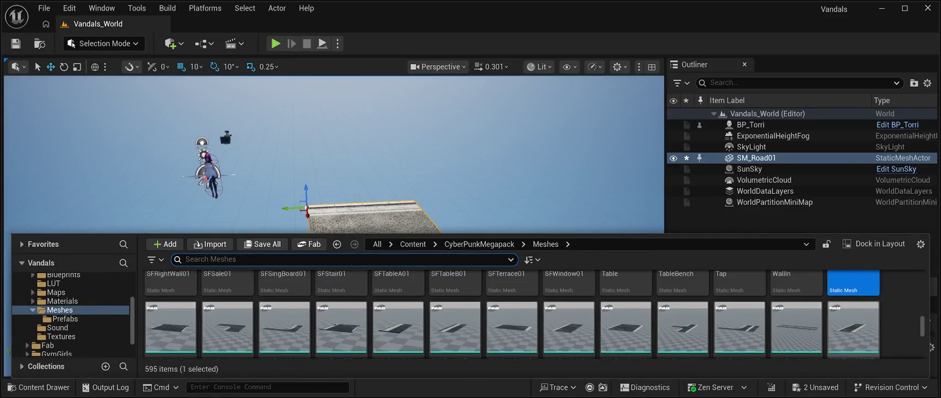
{"action": "left_click", "coordinate": [171, 325]}
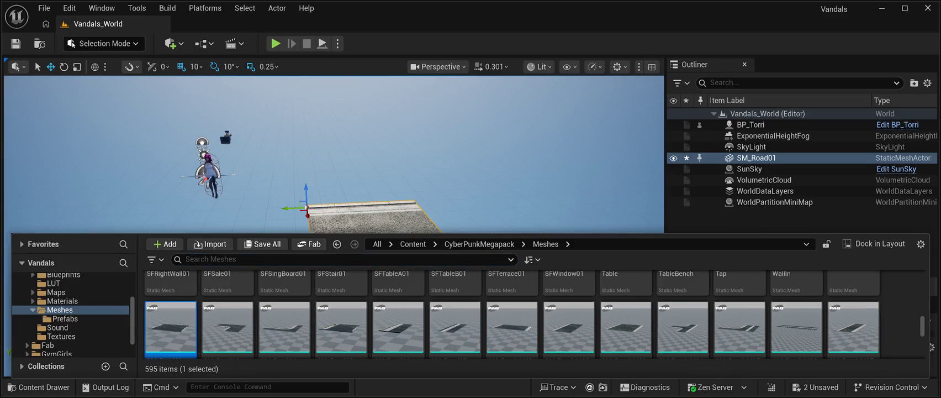
{"action": "left_click_drag", "start_coordinate": [170, 326], "coordinate": [501, 231]}
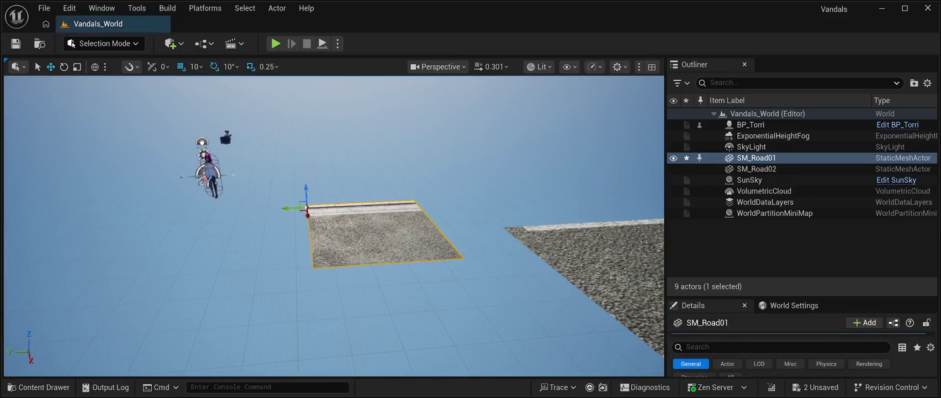
{"action": "mouse_move", "coordinate": [331, 276]}
{"action": "left_mouse_down"}
{"action": "mouse_move", "coordinate": [332, 260]}
{"action": "mouse_move", "coordinate": [251, 261]}
{"action": "left_mouse_up"}
Set SM_Road01 and SM_Road02 Location Z to 0, then drop in curved SM_Road03.
{"action": "left_click", "coordinate": [756, 158]}
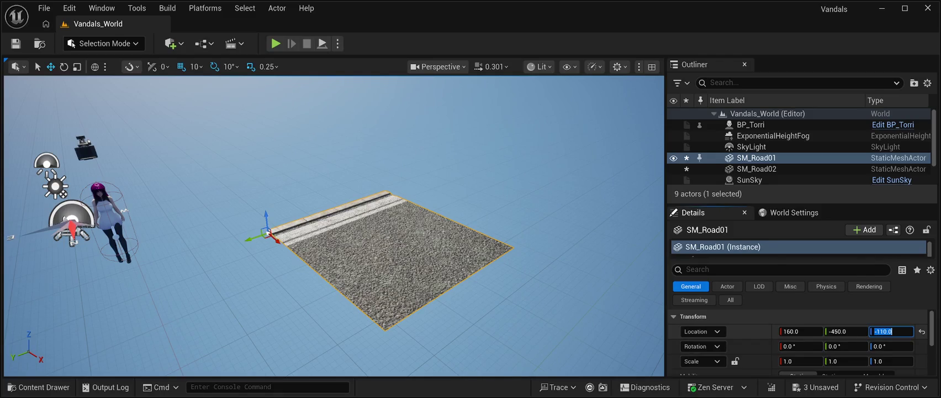
{"action": "type", "text": "0"}
{"action": "key", "text": "Up"}
{"action": "key", "text": "Up"}
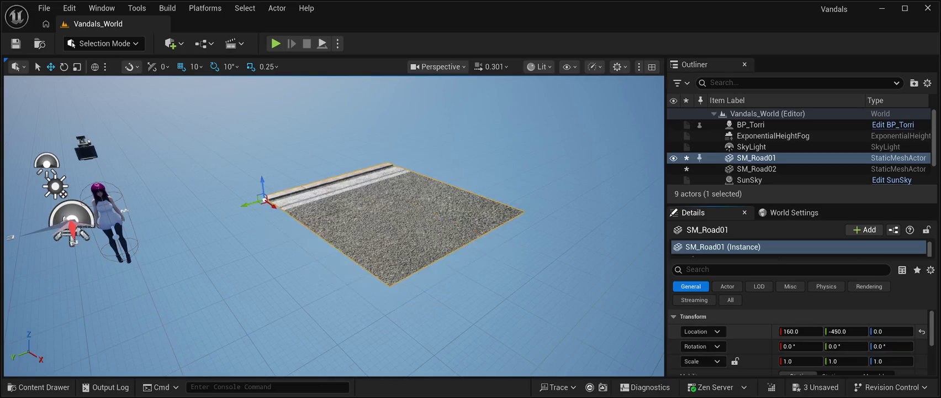
{"action": "key", "text": "Up"}
{"action": "key", "text": "Up"}
{"action": "key", "text": "Up"}
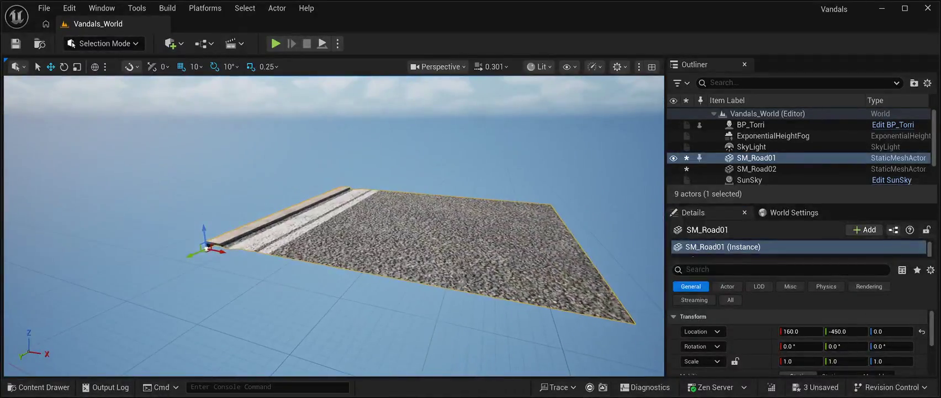
{"action": "double_click", "coordinate": [756, 168]}
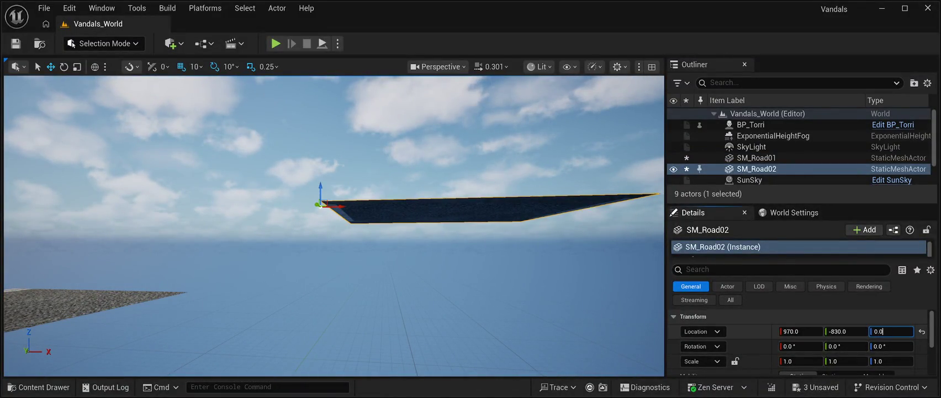
{"action": "key", "text": "Return"}
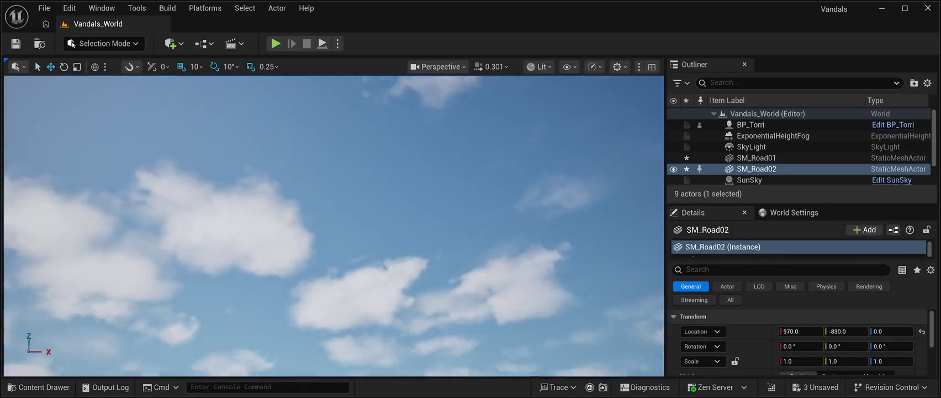
{"action": "scroll", "coordinate": [334, 225], "scroll_direction": "down", "scroll_amount": 5}
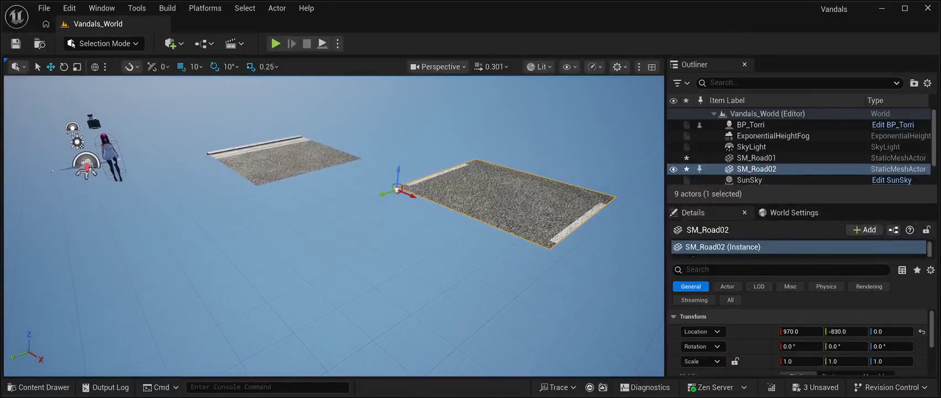
{"action": "key", "text": "ctrl+space"}
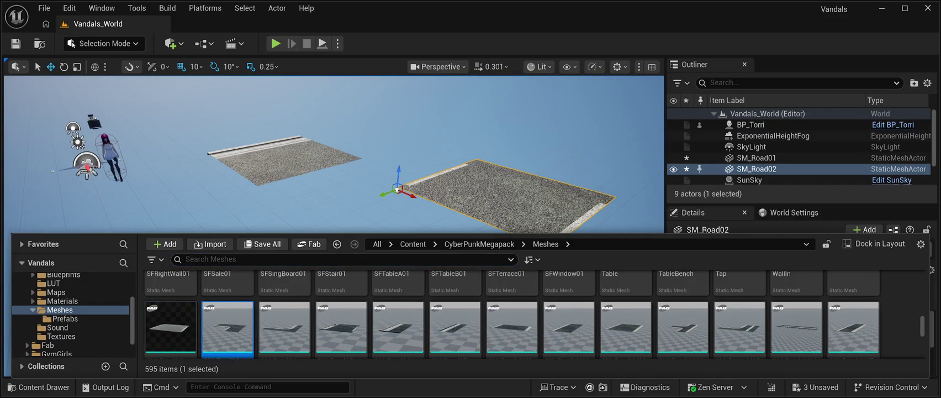
{"action": "mouse_move", "coordinate": [226, 326]}
{"action": "left_mouse_down"}
{"action": "mouse_move", "coordinate": [442, 276]}
{"action": "mouse_move", "coordinate": [342, 287]}
{"action": "left_mouse_up"}
Ground SM_Road03 at height 0 and add the SM_Road04 road piece.
{"action": "double_click", "coordinate": [757, 179]}
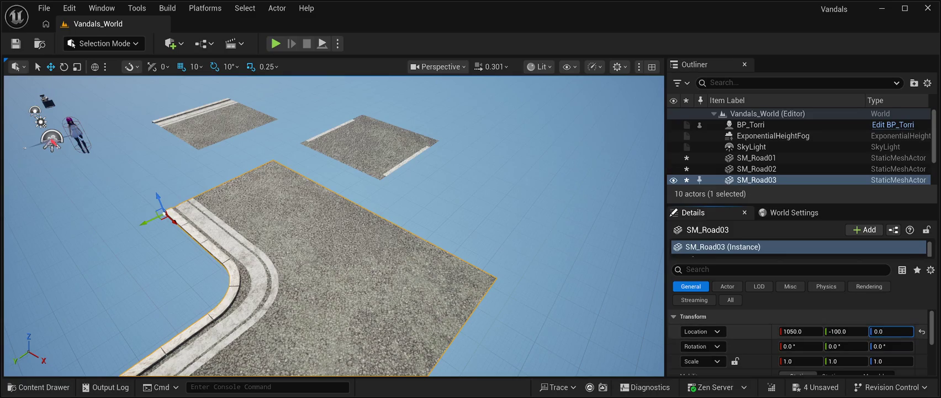
{"action": "key", "text": "Down"}
{"action": "key", "text": "Right"}
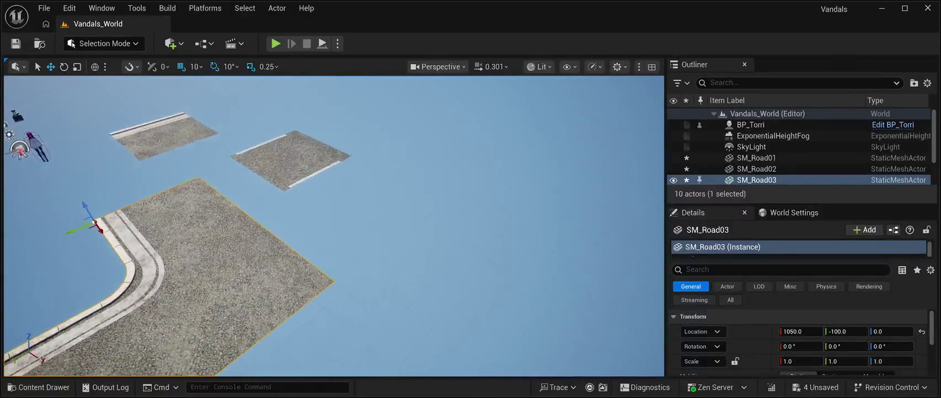
{"action": "key", "text": "ctrl+space"}
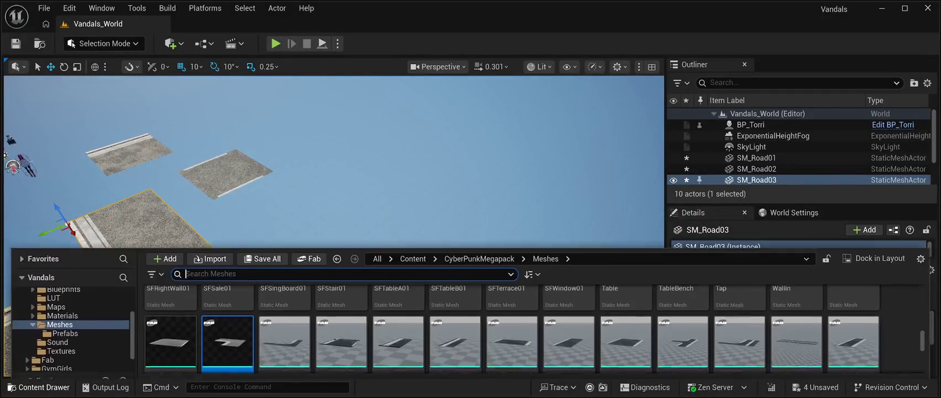
{"action": "left_click", "coordinate": [284, 326]}
{"action": "mouse_move", "coordinate": [284, 326]}
{"action": "left_mouse_down"}
{"action": "mouse_move", "coordinate": [368, 293]}
{"action": "mouse_move", "coordinate": [353, 241]}
{"action": "left_mouse_up"}
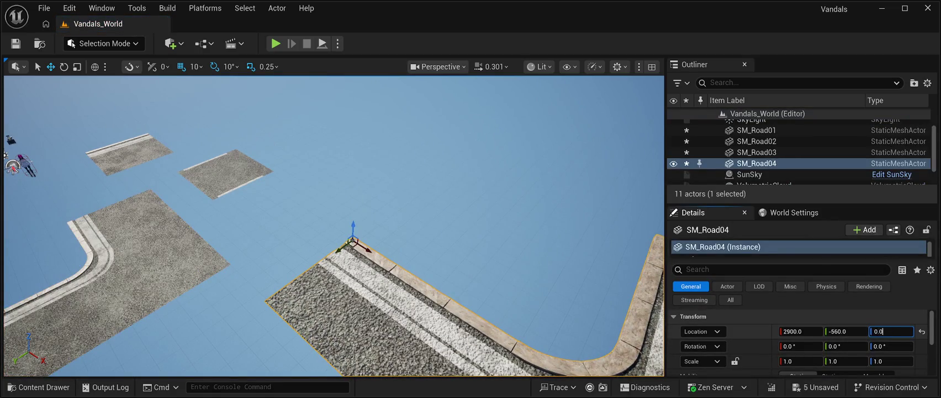
{"action": "scroll", "coordinate": [333, 226], "scroll_direction": "down", "scroll_amount": 5}
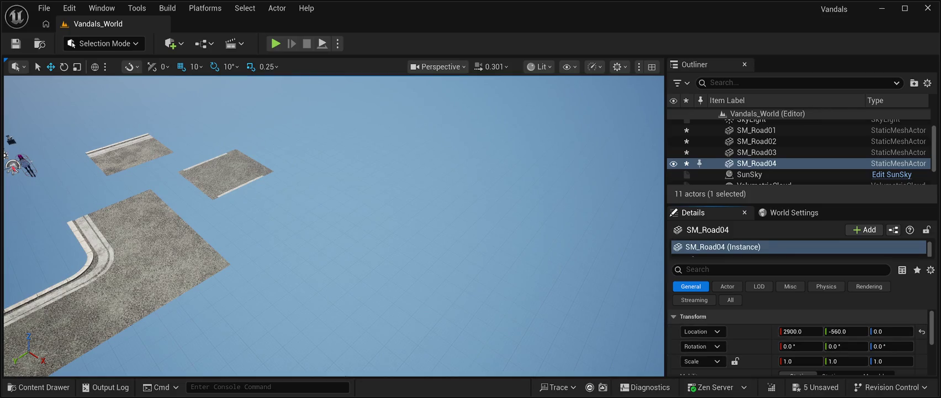
{"action": "scroll", "coordinate": [333, 226], "scroll_direction": "up", "scroll_amount": 5}
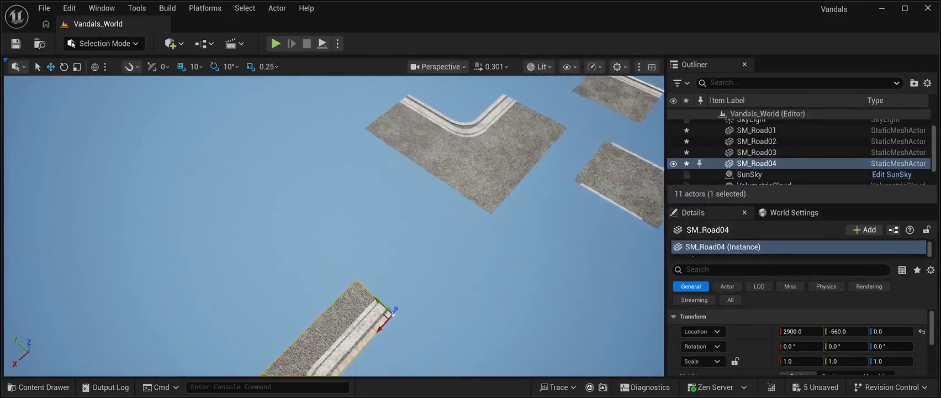
{"action": "scroll", "coordinate": [333, 226], "scroll_direction": "up", "scroll_amount": 5}
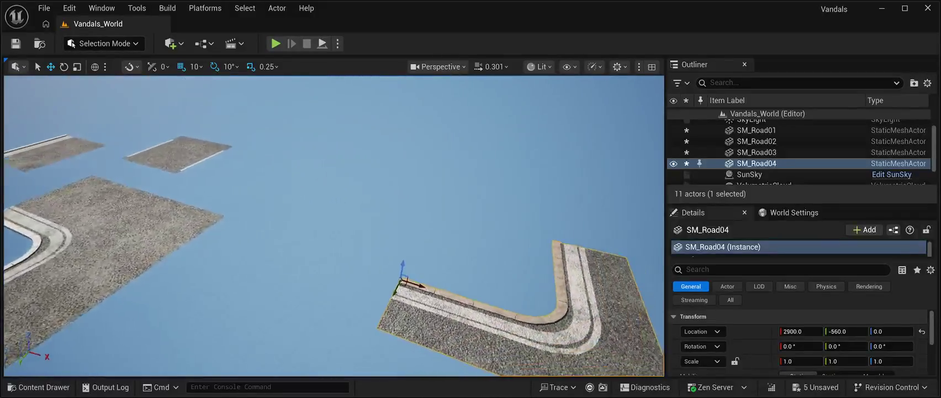
{"action": "scroll", "coordinate": [333, 226], "scroll_direction": "up", "scroll_amount": 3}
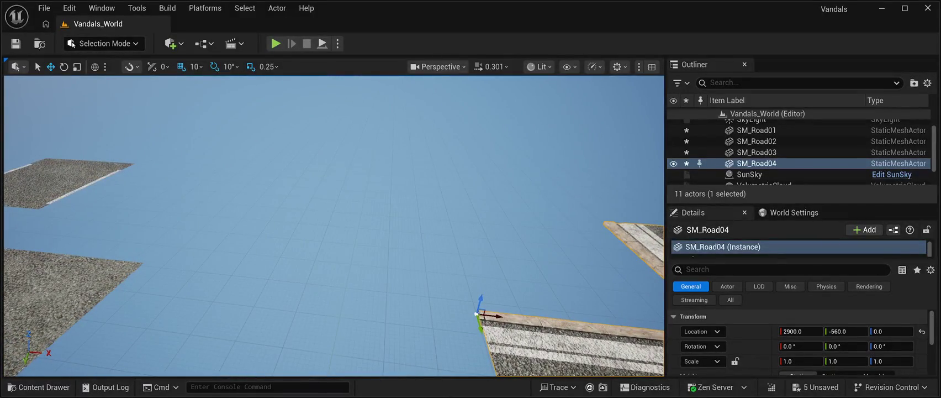
Add SM_Road05 to the level, positioned at 2170, -440, 0.
{"action": "key", "text": "ctrl+space"}
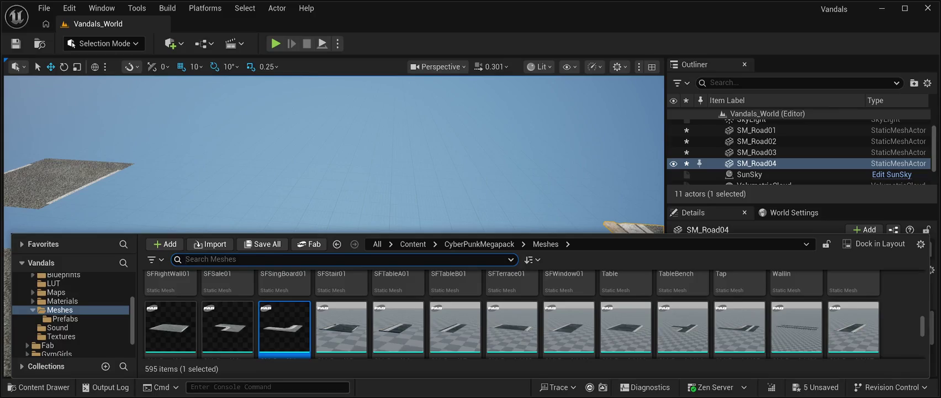
{"action": "left_click", "coordinate": [341, 327]}
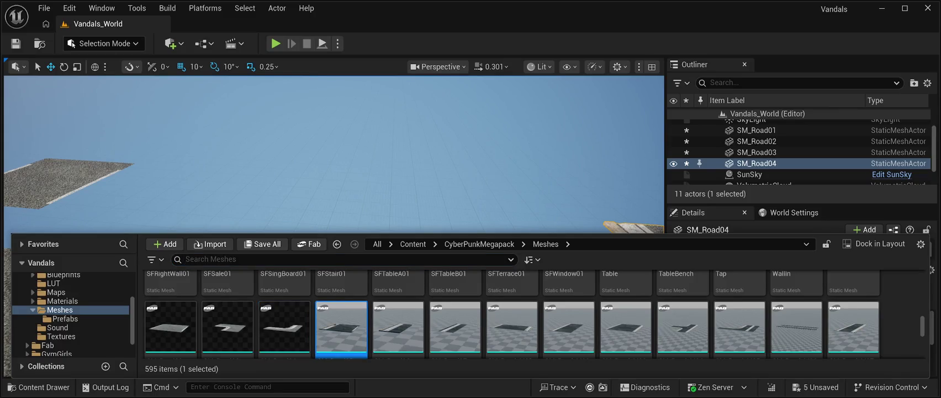
{"action": "mouse_move", "coordinate": [341, 327]}
{"action": "left_mouse_down"}
{"action": "mouse_move", "coordinate": [441, 204]}
{"action": "mouse_move", "coordinate": [453, 221]}
{"action": "mouse_move", "coordinate": [320, 212]}
{"action": "left_mouse_up"}
{"action": "left_click_drag", "start_coordinate": [200, 240], "coordinate": [117, 235]}
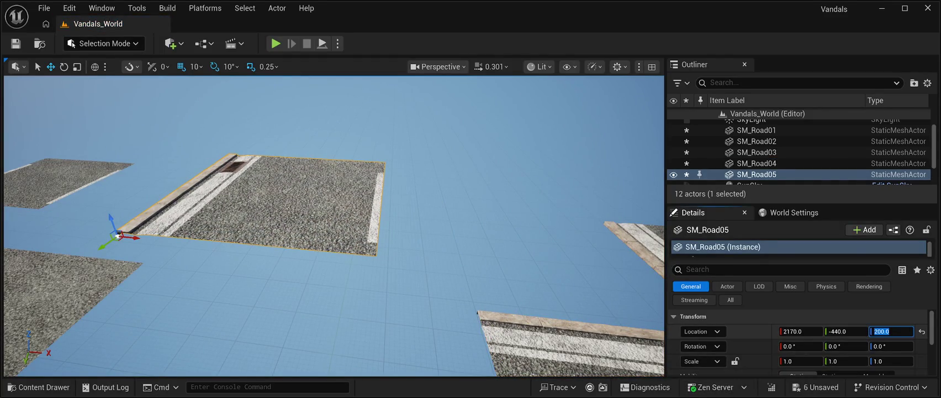
{"action": "mouse_move", "coordinate": [331, 221]}
{"action": "left_mouse_down"}
{"action": "mouse_move", "coordinate": [331, 254]}
{"action": "mouse_move", "coordinate": [408, 259]}
{"action": "mouse_move", "coordinate": [392, 287]}
{"action": "mouse_move", "coordinate": [404, 287]}
{"action": "left_mouse_up"}
{"action": "key", "text": "ctrl+space"}
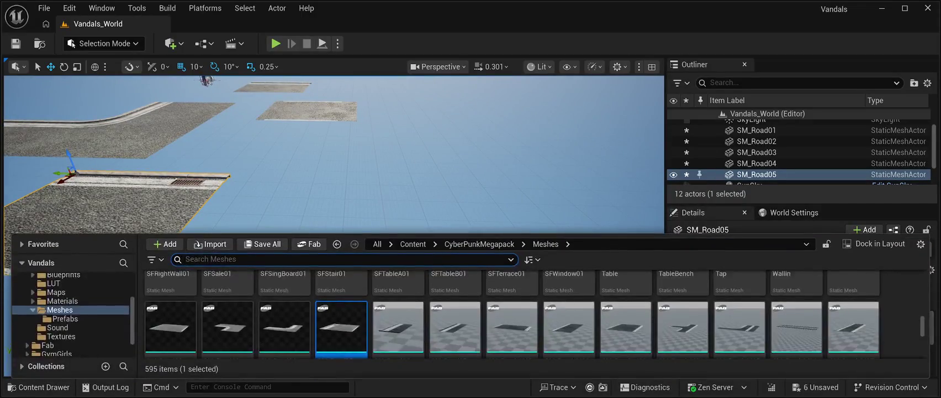
Place the SM_Road06 road piece and set its Location Z to 0.
{"action": "left_click", "coordinate": [399, 326]}
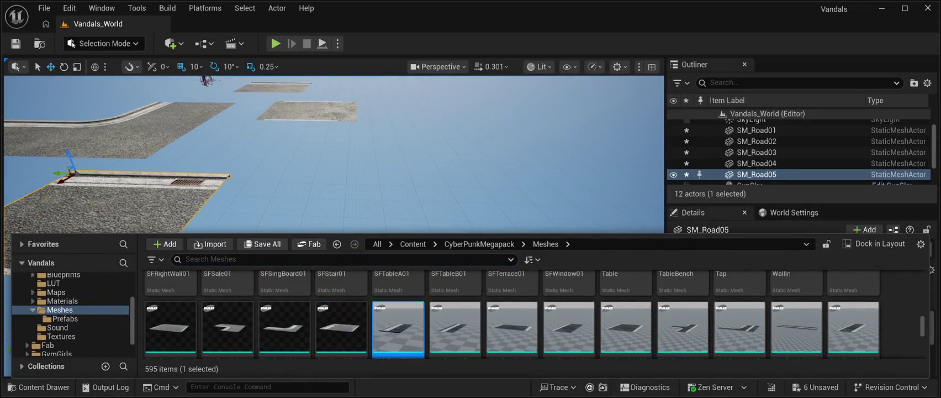
{"action": "mouse_move", "coordinate": [398, 326]}
{"action": "left_mouse_down"}
{"action": "mouse_move", "coordinate": [418, 218]}
{"action": "mouse_move", "coordinate": [404, 253]}
{"action": "left_mouse_up"}
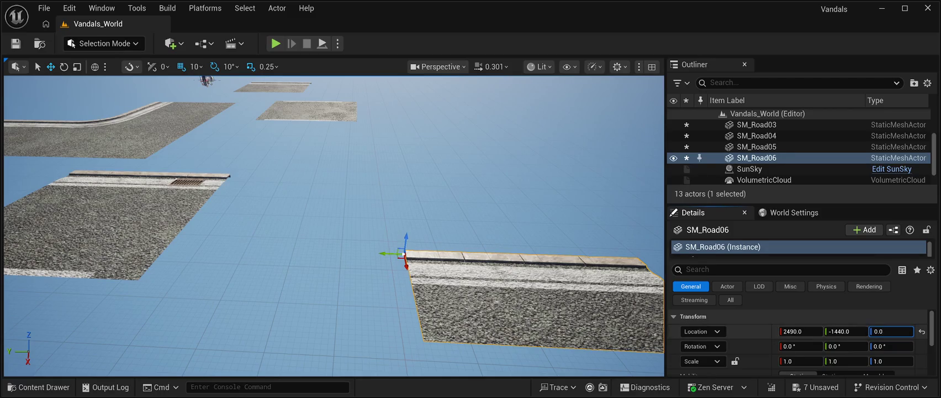
{"action": "key", "text": "Return"}
{"action": "scroll", "coordinate": [333, 226], "scroll_direction": "down", "scroll_amount": 5}
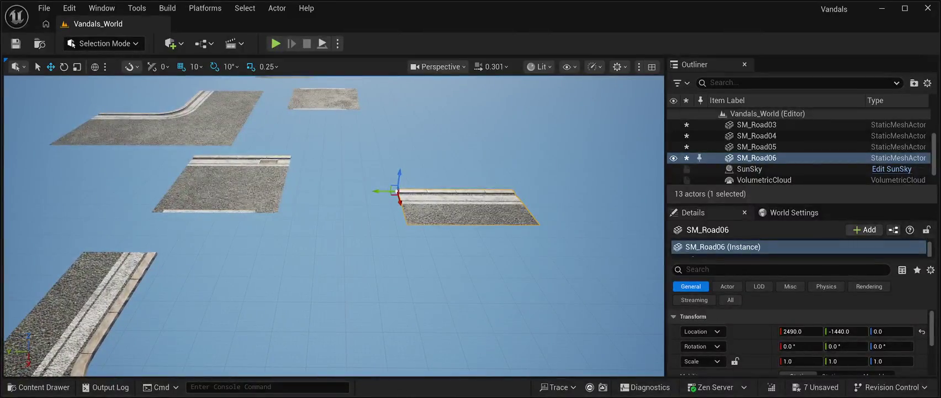
Place SM_Road07 at 3230, -1440, 0 in line with SM_Road06.
{"action": "key", "text": "ctrl+space"}
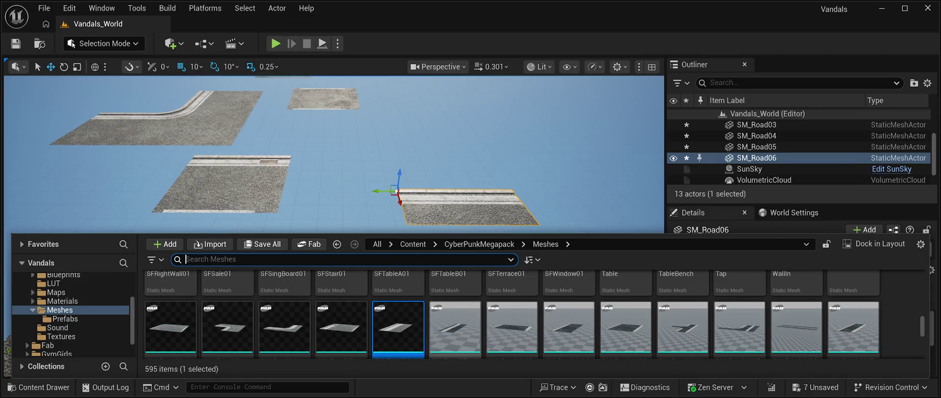
{"action": "mouse_move", "coordinate": [455, 326]}
{"action": "left_mouse_down"}
{"action": "mouse_move", "coordinate": [530, 298]}
{"action": "mouse_move", "coordinate": [558, 320]}
{"action": "left_mouse_up"}
{"action": "left_click_drag", "start_coordinate": [477, 273], "coordinate": [460, 274]}
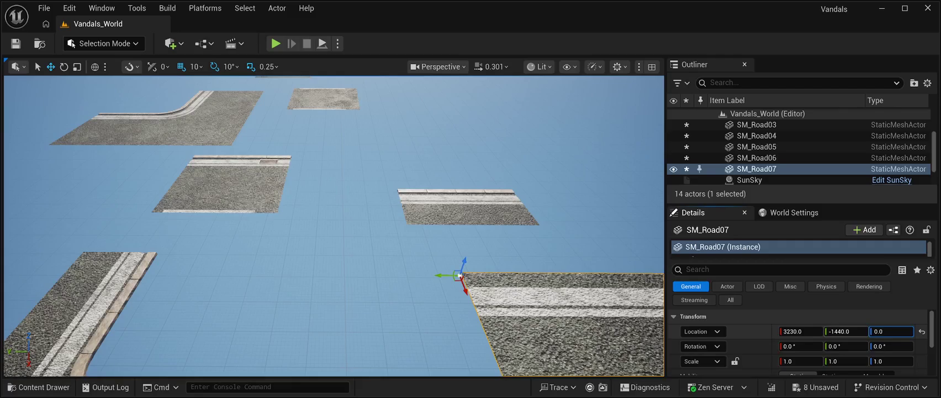
{"action": "key", "text": "Return"}
{"action": "scroll", "coordinate": [334, 226], "scroll_direction": "down", "scroll_amount": 5}
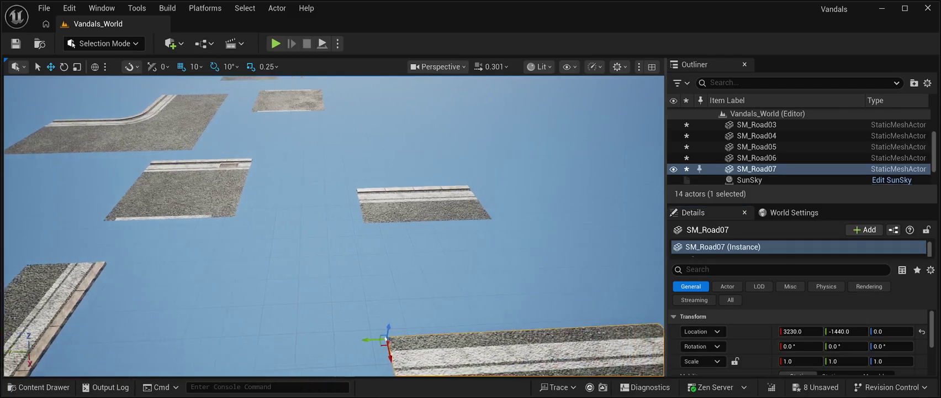
{"action": "scroll", "coordinate": [334, 226], "scroll_direction": "up", "scroll_amount": 10}
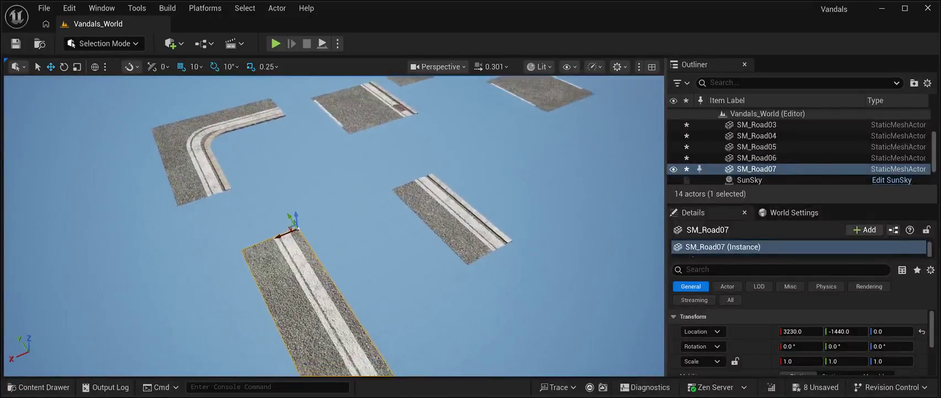
{"action": "left_click_drag", "start_coordinate": [333, 226], "coordinate": [411, 242]}
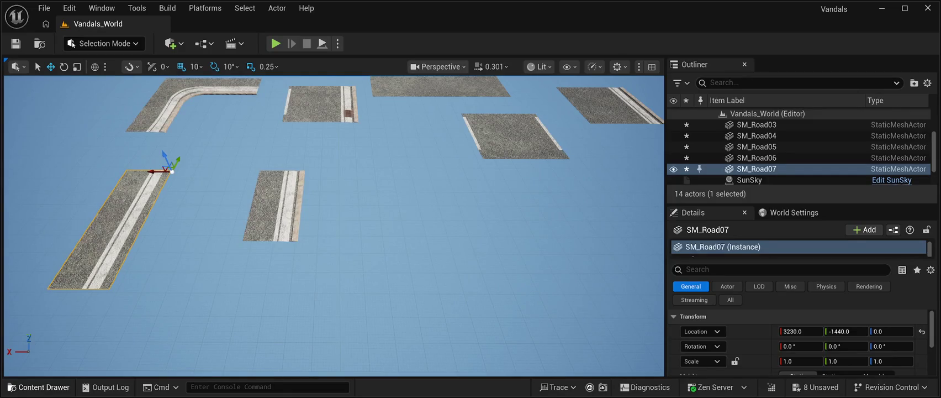
{"action": "key", "text": "ctrl+space"}
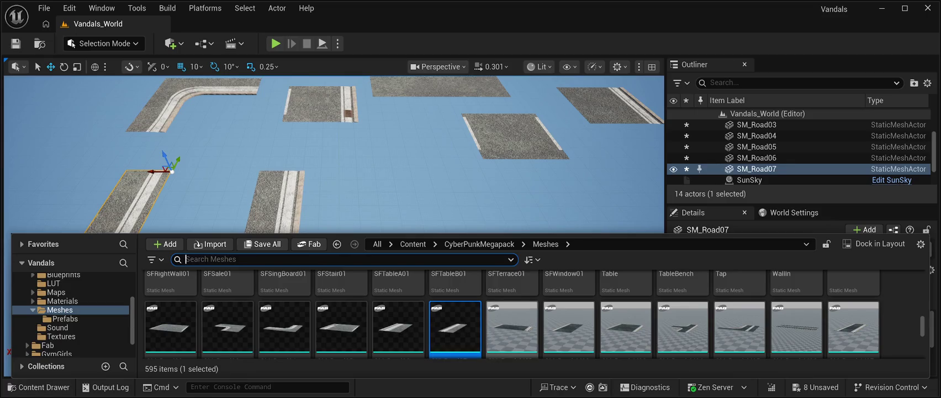
Place SM_Road_M01 in the level and set its Location Z to 0.
{"action": "left_click_drag", "start_coordinate": [512, 326], "coordinate": [331, 309]}
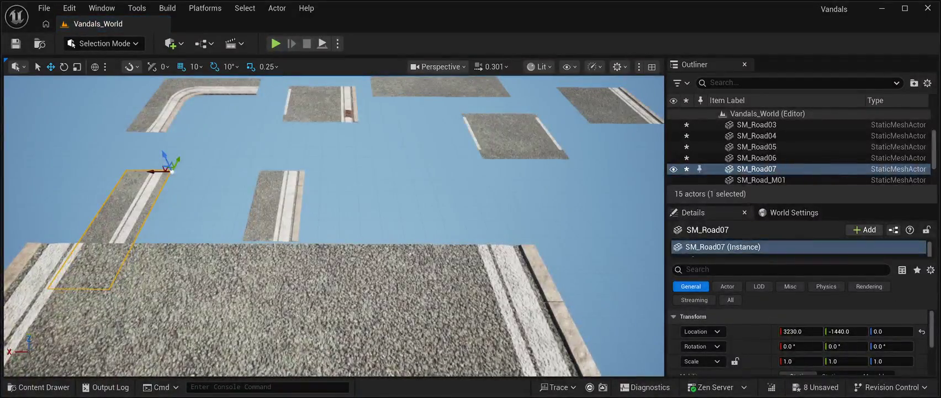
{"action": "key", "text": "f"}
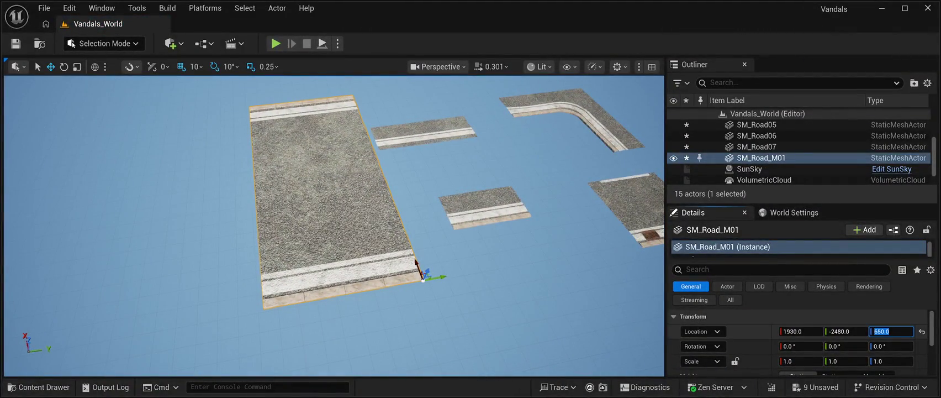
{"action": "type", "text": "0"}
{"action": "key", "text": "Return"}
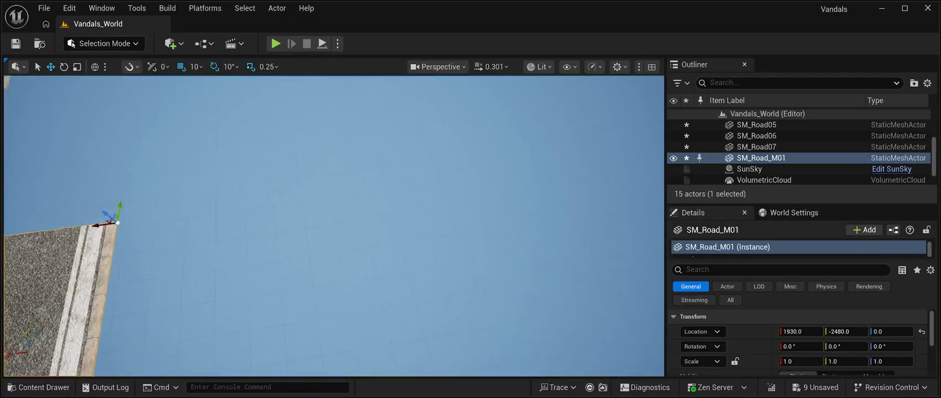
Place SM_Road_M02 at 950, -2760, 0 on the ground.
{"action": "key", "text": "ctrl+space"}
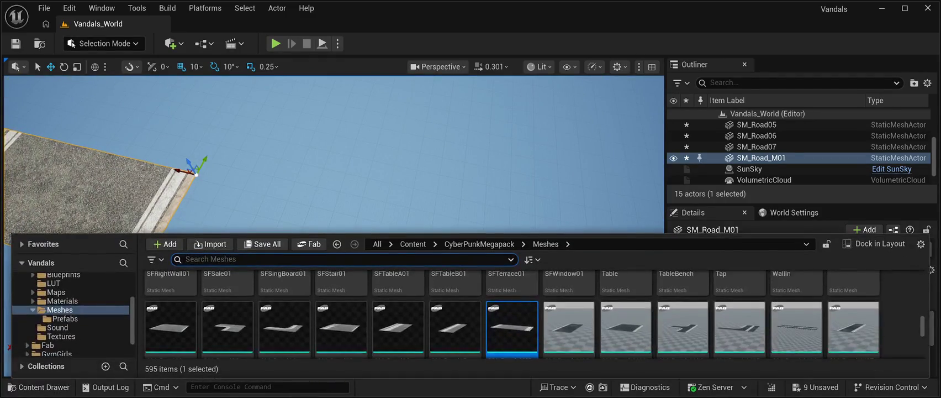
{"action": "left_click", "coordinate": [569, 326]}
{"action": "mouse_move", "coordinate": [568, 325]}
{"action": "left_mouse_down"}
{"action": "mouse_move", "coordinate": [276, 265]}
{"action": "mouse_move", "coordinate": [307, 268]}
{"action": "left_mouse_up"}
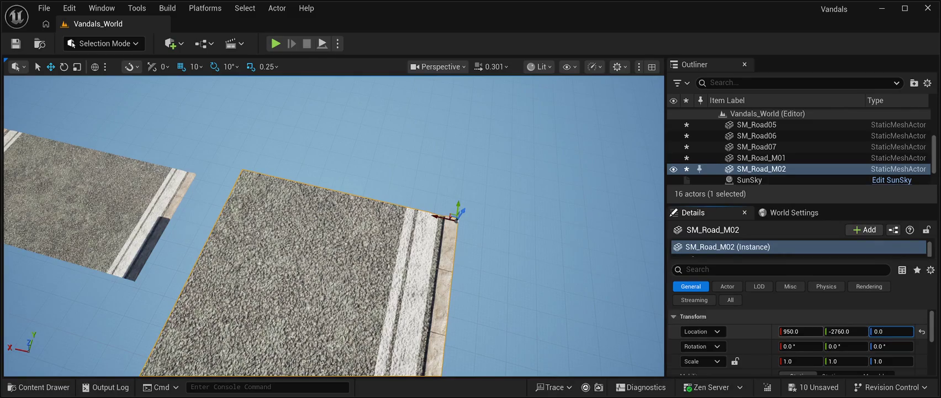
{"action": "key", "text": "Return"}
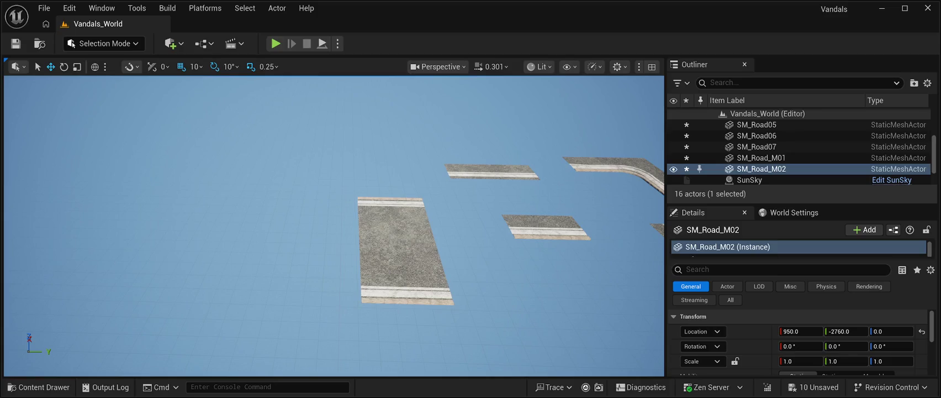
{"action": "key", "text": "f"}
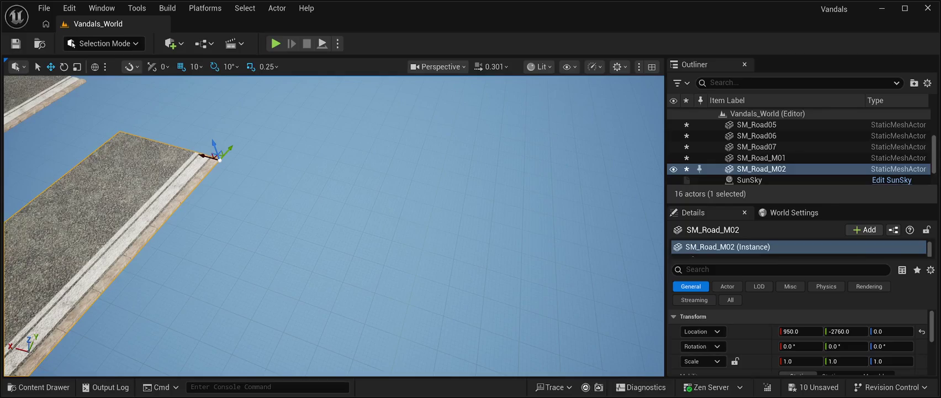
{"action": "key", "text": "ctrl+b"}
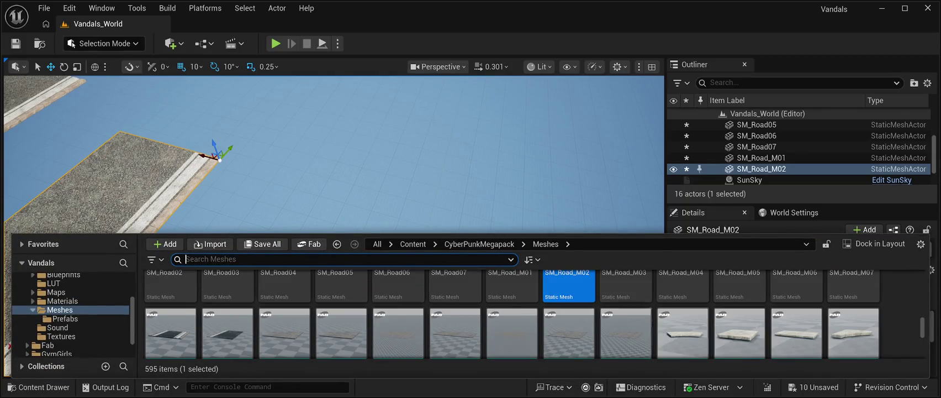
Drag the SM_Road_M03 straight road piece from the Content Drawer into the level.
{"action": "scroll", "coordinate": [511, 313], "scroll_direction": "up", "scroll_amount": 1}
{"action": "left_click", "coordinate": [626, 309]}
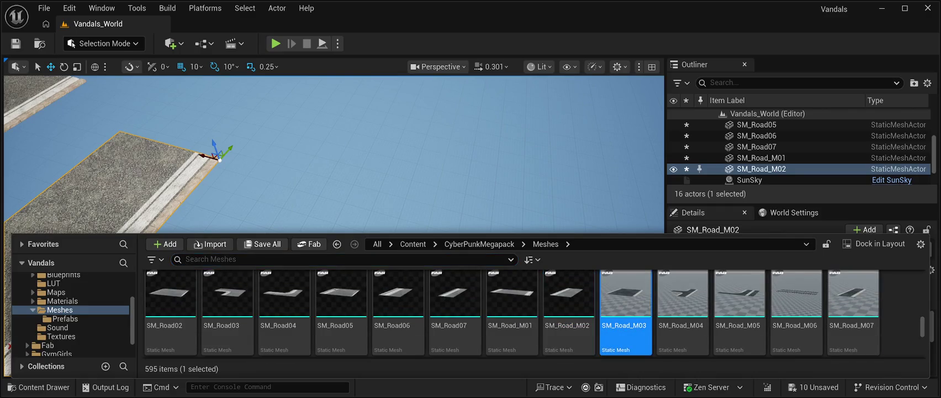
{"action": "key", "text": "ctrl+space"}
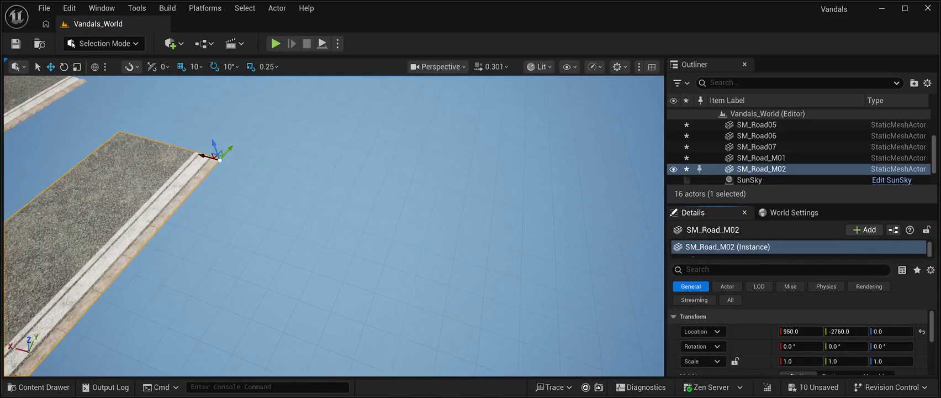
{"action": "mouse_move", "coordinate": [334, 226]}
{"action": "left_mouse_down"}
{"action": "mouse_move", "coordinate": [270, 265]}
{"action": "mouse_move", "coordinate": [259, 251]}
{"action": "mouse_move", "coordinate": [265, 265]}
{"action": "mouse_move", "coordinate": [293, 243]}
{"action": "left_mouse_up"}
{"action": "key", "text": "f"}
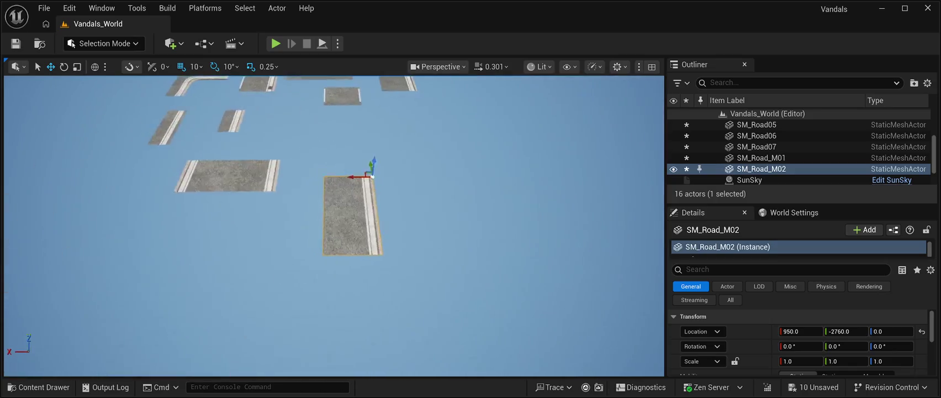
{"action": "key", "text": "ctrl+space"}
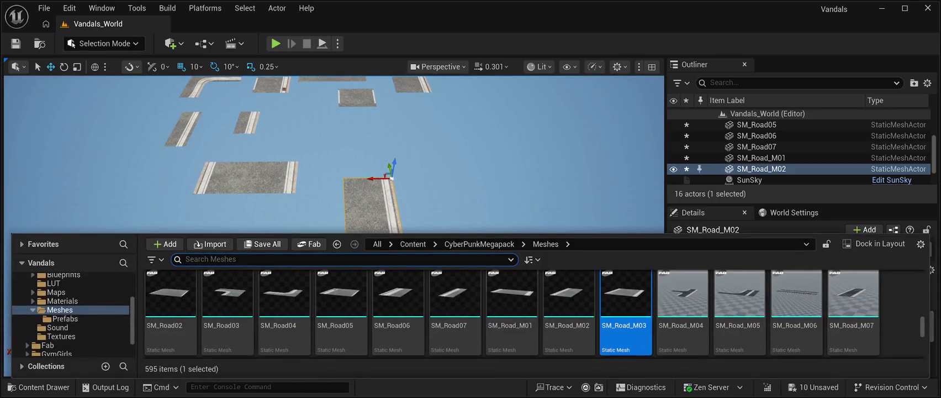
{"action": "left_click", "coordinate": [626, 292]}
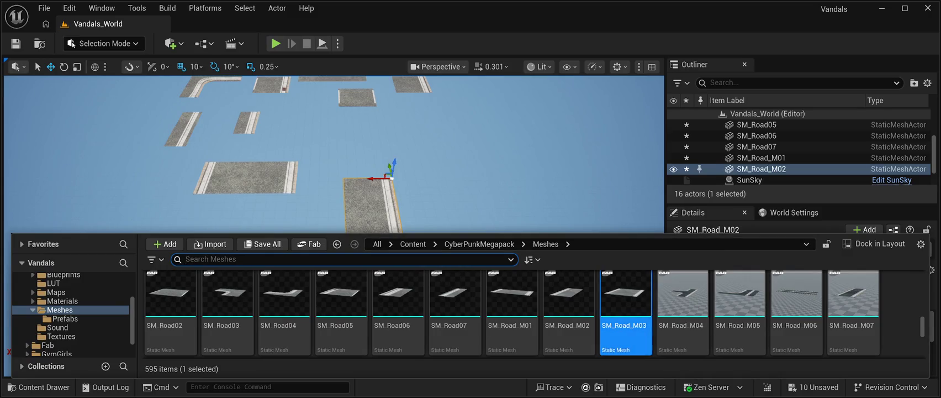
{"action": "left_click_drag", "start_coordinate": [626, 298], "coordinate": [376, 309]}
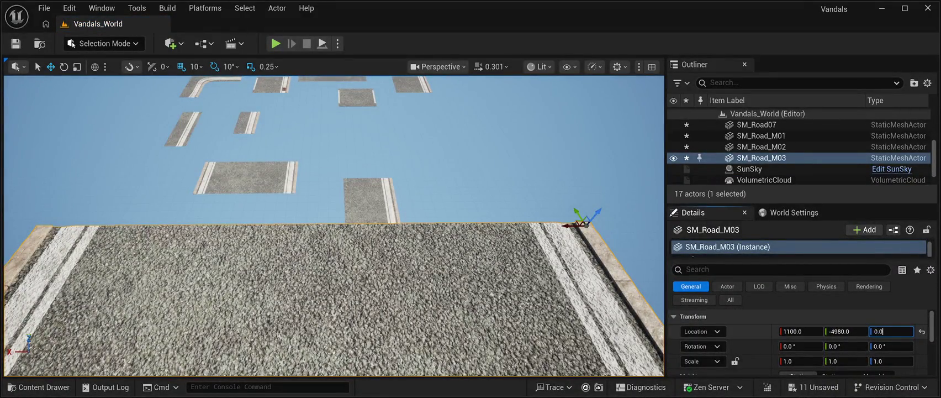
{"action": "mouse_move", "coordinate": [331, 248]}
{"action": "left_mouse_down"}
{"action": "mouse_move", "coordinate": [331, 210]}
{"action": "mouse_move", "coordinate": [292, 210]}
{"action": "mouse_move", "coordinate": [270, 248]}
{"action": "mouse_move", "coordinate": [260, 249]}
{"action": "mouse_move", "coordinate": [259, 213]}
{"action": "left_mouse_up"}
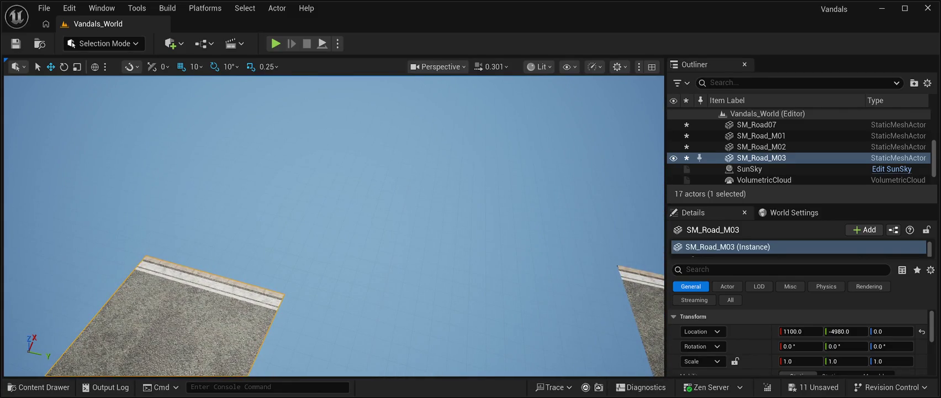
Add the SM_Road_M04 T-junction and ground it at Z 0 (1740, -4240, 0).
{"action": "key", "text": "ctrl+space"}
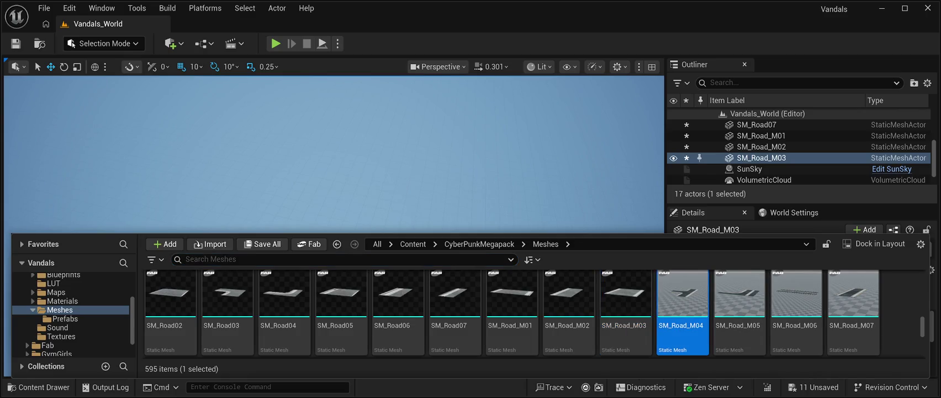
{"action": "key", "text": "ctrl+space"}
{"action": "left_click", "coordinate": [474, 214]}
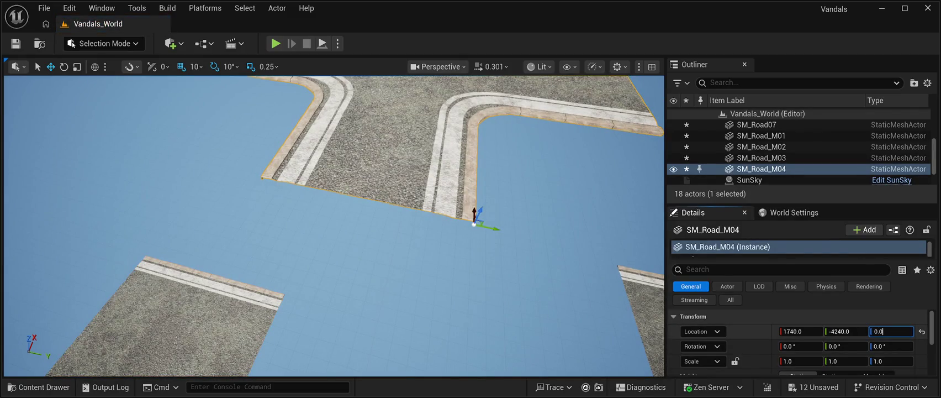
{"action": "key", "text": "Return"}
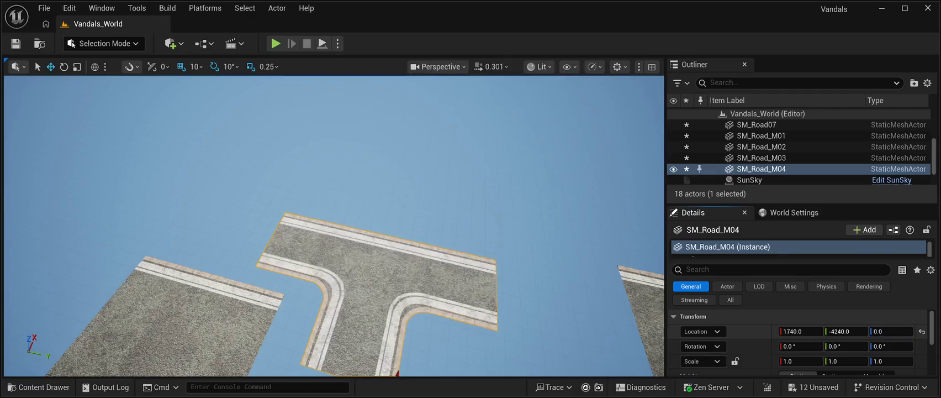
{"action": "mouse_move", "coordinate": [334, 221]}
{"action": "left_mouse_down"}
{"action": "mouse_move", "coordinate": [342, 166]}
{"action": "mouse_move", "coordinate": [387, 210]}
{"action": "mouse_move", "coordinate": [387, 254]}
{"action": "mouse_move", "coordinate": [393, 205]}
{"action": "left_mouse_up"}
{"action": "key", "text": "ctrl+space"}
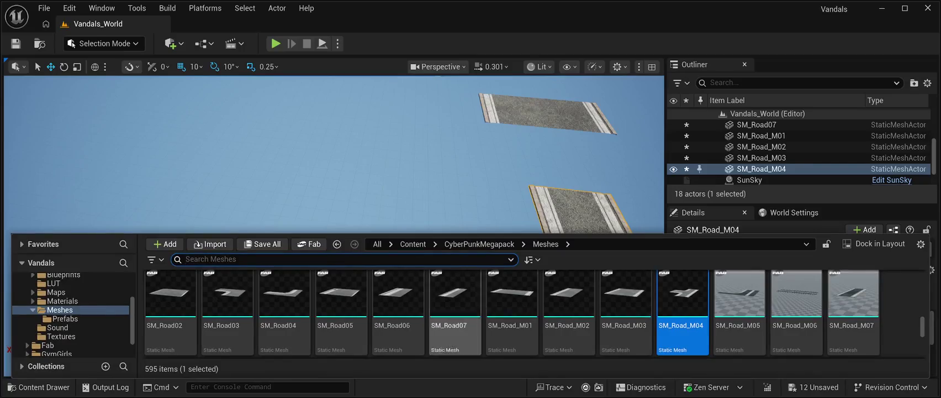
Place the SM_Road_M05 corner piece in the level with Location Z set to 0.
{"action": "left_click", "coordinate": [739, 298]}
{"action": "mouse_move", "coordinate": [739, 292]}
{"action": "left_mouse_down"}
{"action": "mouse_move", "coordinate": [735, 276]}
{"action": "mouse_move", "coordinate": [635, 232]}
{"action": "mouse_move", "coordinate": [358, 215]}
{"action": "mouse_move", "coordinate": [376, 221]}
{"action": "left_mouse_up"}
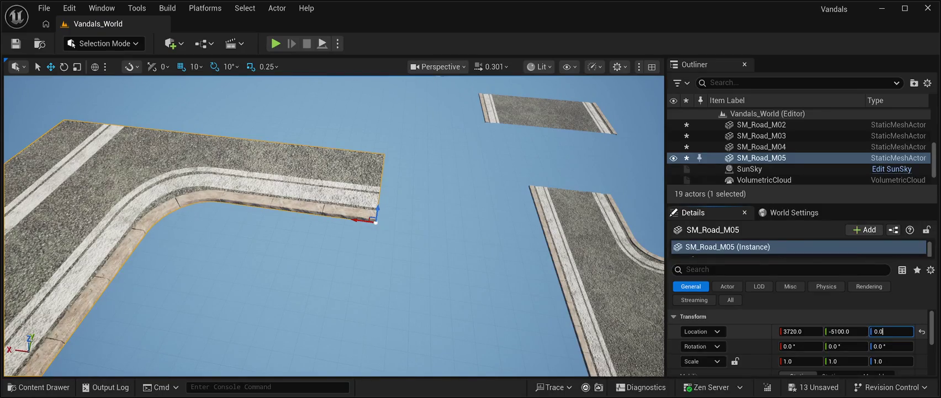
{"action": "key", "text": "Return"}
{"action": "scroll", "coordinate": [801, 343], "scroll_direction": "down", "scroll_amount": 1}
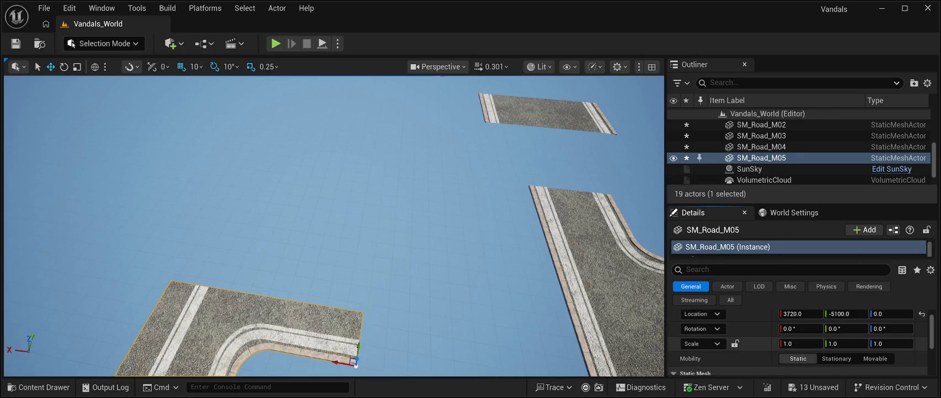
Add the SM_Road_M07 road piece, grounded at 3360, -5880, 0.
{"action": "key", "text": "ctrl+space"}
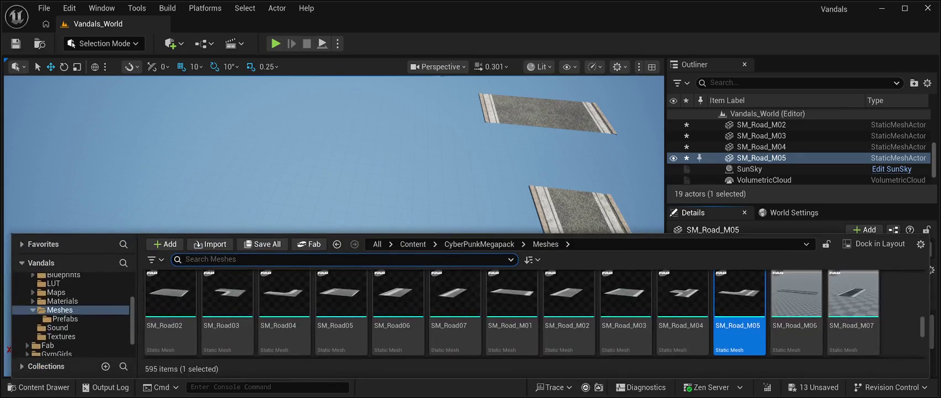
{"action": "left_click", "coordinate": [853, 299]}
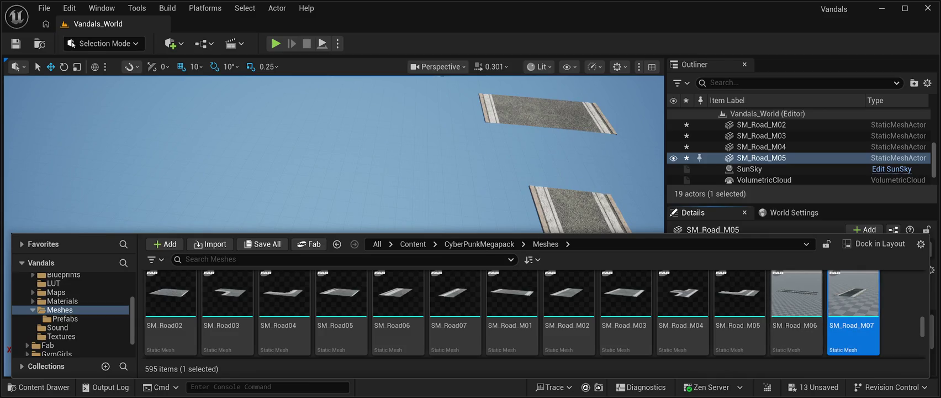
{"action": "key", "text": "ctrl+space"}
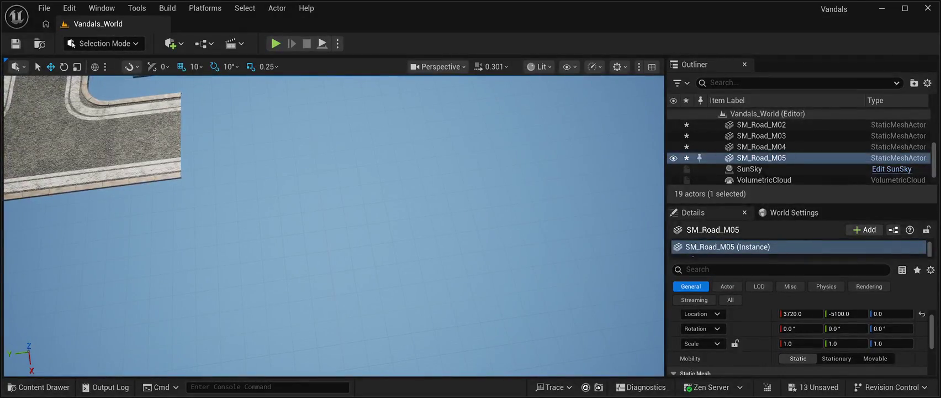
{"action": "key", "text": "ctrl+space"}
{"action": "mouse_move", "coordinate": [853, 298]}
{"action": "left_mouse_down"}
{"action": "mouse_move", "coordinate": [607, 249]}
{"action": "mouse_move", "coordinate": [315, 232]}
{"action": "mouse_move", "coordinate": [323, 246]}
{"action": "left_mouse_up"}
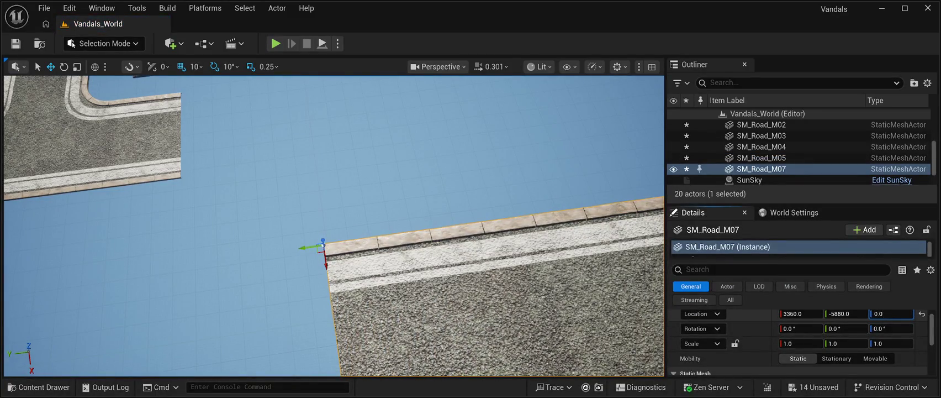
{"action": "scroll", "coordinate": [334, 226], "scroll_direction": "down", "scroll_amount": 3}
{"action": "mouse_move", "coordinate": [333, 226]}
{"action": "left_mouse_down"}
{"action": "mouse_move", "coordinate": [276, 226]}
{"action": "mouse_move", "coordinate": [381, 232]}
{"action": "left_mouse_up"}
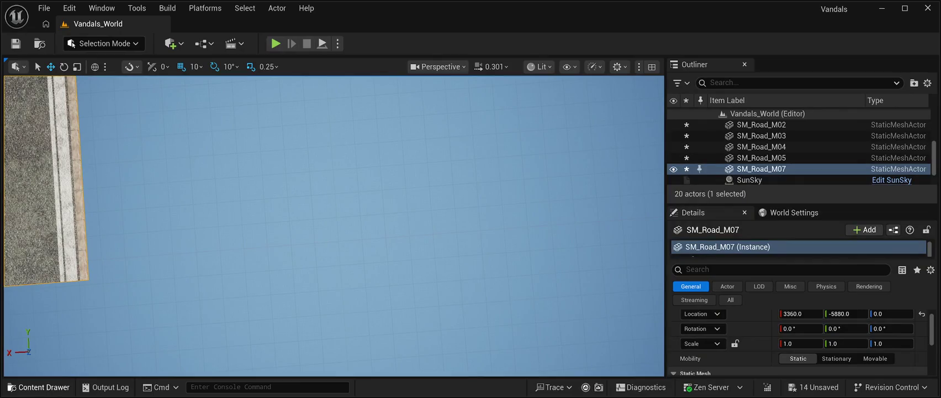
{"action": "key", "text": "ctrl+space"}
{"action": "scroll", "coordinate": [510, 326], "scroll_direction": "down", "scroll_amount": 2}
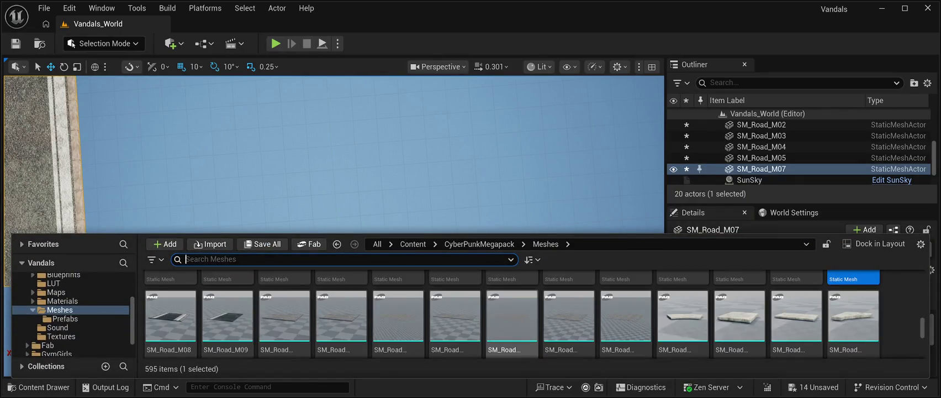
Place SM_Road_M08 and SM_Road_M09 at Z 0, with SM_Road_M09 at 1420, -6750, 0.
{"action": "mouse_move", "coordinate": [171, 315]}
{"action": "left_mouse_down"}
{"action": "mouse_move", "coordinate": [196, 293]}
{"action": "mouse_move", "coordinate": [199, 249]}
{"action": "mouse_move", "coordinate": [235, 248]}
{"action": "left_mouse_up"}
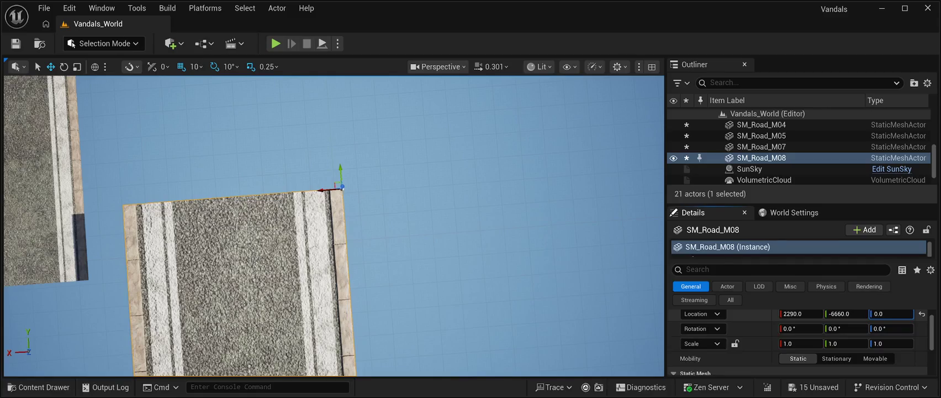
{"action": "key", "text": "Return"}
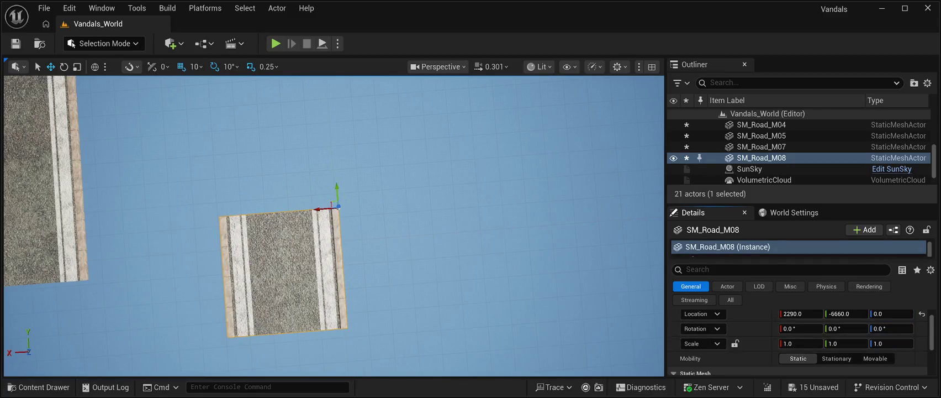
{"action": "key", "text": "d"}
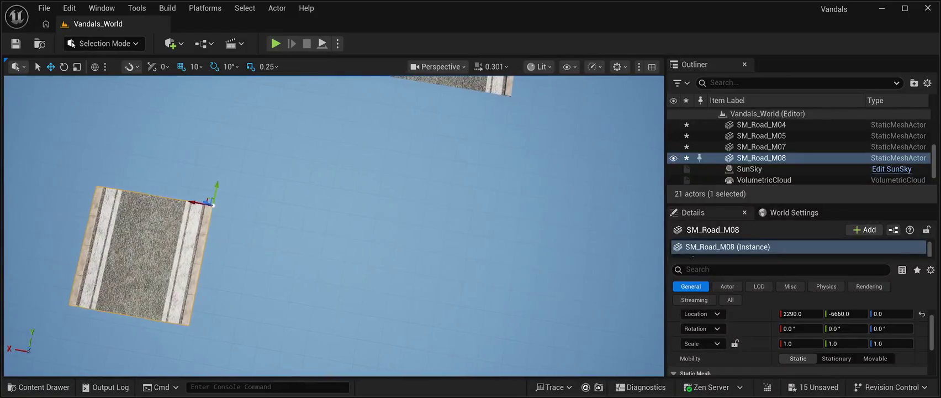
{"action": "key", "text": "ctrl+space"}
{"action": "left_click", "coordinate": [227, 315]}
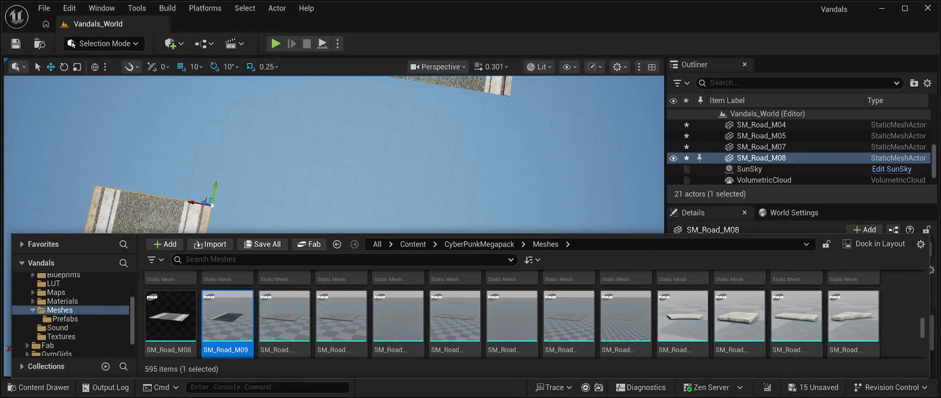
{"action": "mouse_move", "coordinate": [226, 314]}
{"action": "left_mouse_down"}
{"action": "mouse_move", "coordinate": [215, 202]}
{"action": "mouse_move", "coordinate": [486, 264]}
{"action": "left_mouse_up"}
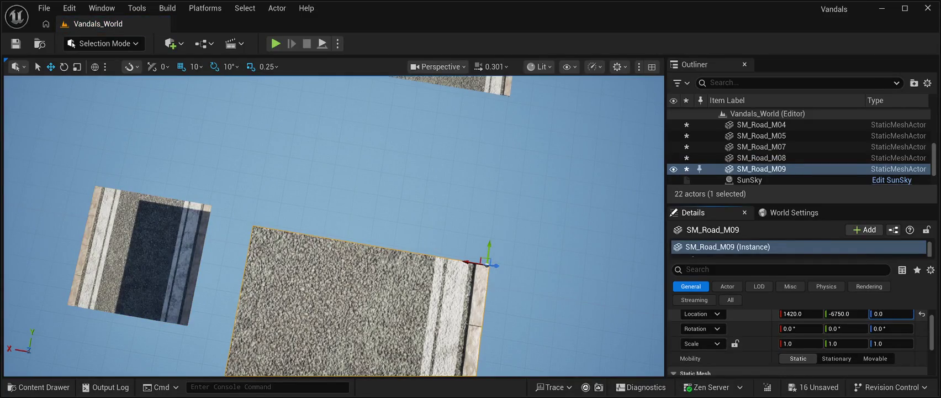
{"action": "key", "text": "Return"}
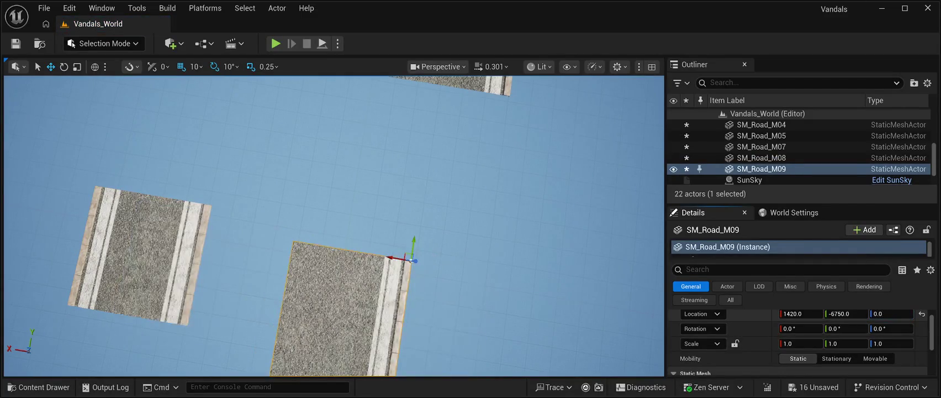
{"action": "key", "text": "s"}
{"action": "key", "text": "f"}
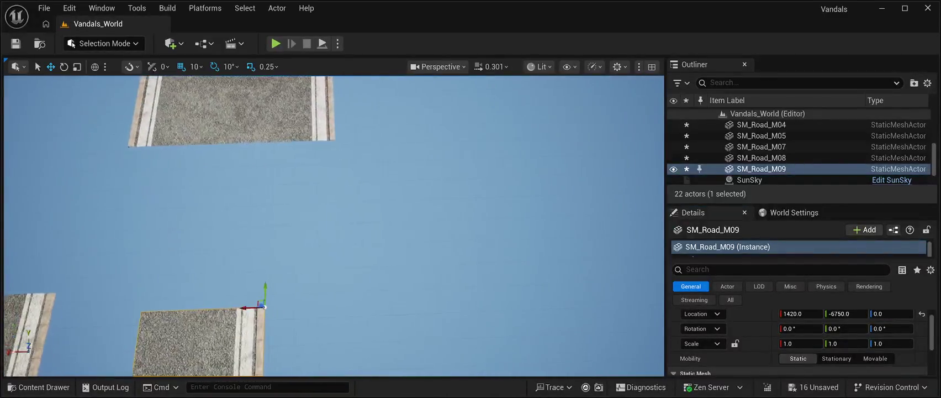
{"action": "key", "text": "ctrl+space"}
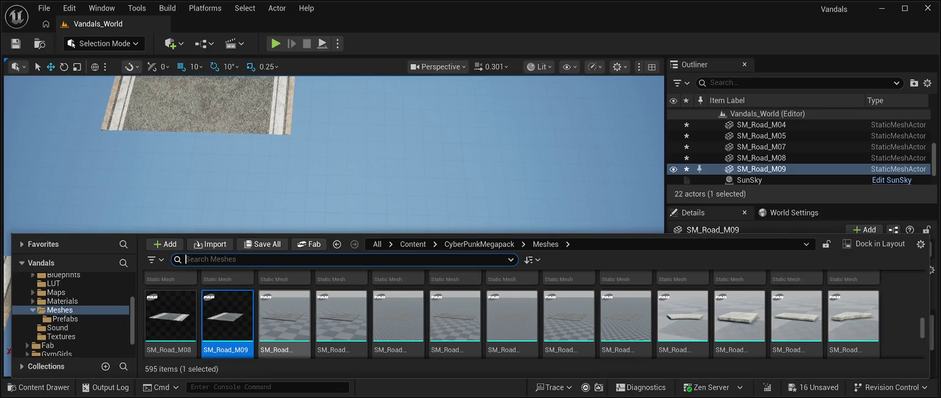
Place the SM_RoadModuleVP01 paved tile beside the road at ground level.
{"action": "left_click", "coordinate": [284, 317]}
{"action": "mouse_move", "coordinate": [284, 317]}
{"action": "left_mouse_down"}
{"action": "mouse_move", "coordinate": [342, 288]}
{"action": "mouse_move", "coordinate": [381, 301]}
{"action": "left_mouse_up"}
{"action": "left_click_drag", "start_coordinate": [500, 231], "coordinate": [489, 230]}
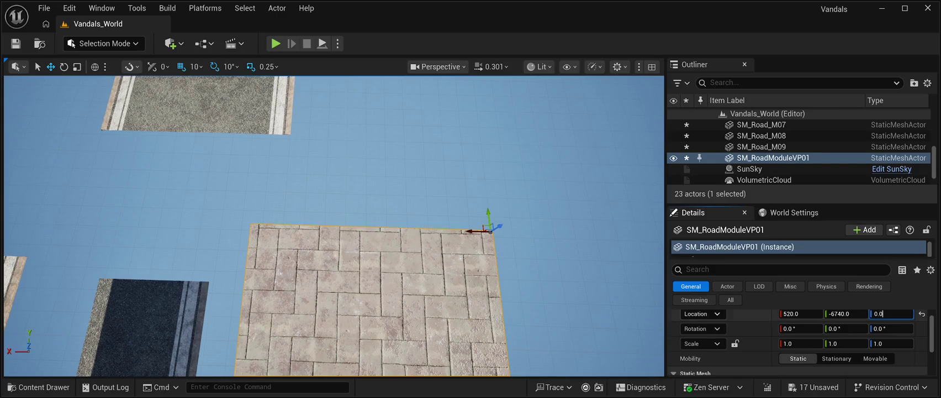
{"action": "key", "text": "Return"}
{"action": "left_click_drag", "start_coordinate": [331, 194], "coordinate": [392, 190]}
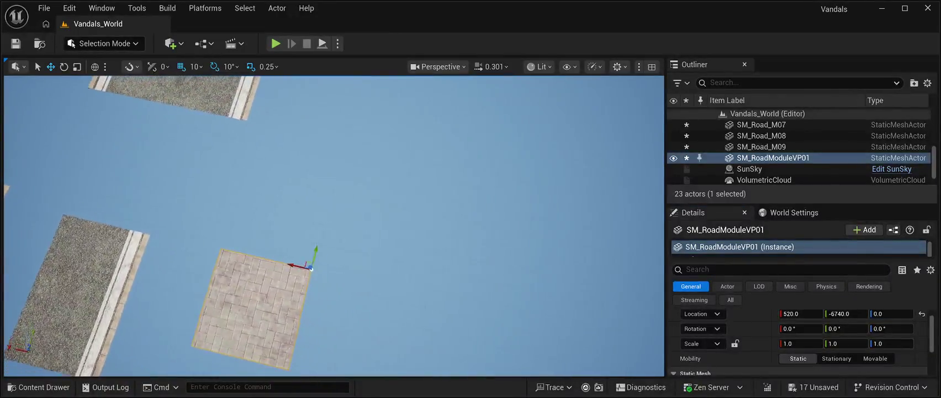
Add the large SM_RoadModuleVP16x_01 slab and slide it along X to -4170.
{"action": "key", "text": "ctrl+space"}
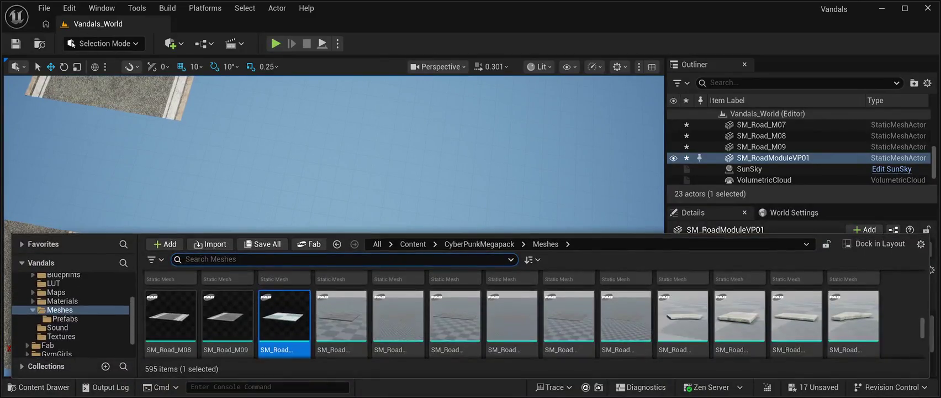
{"action": "mouse_move", "coordinate": [398, 315]}
{"action": "left_mouse_down"}
{"action": "mouse_move", "coordinate": [544, 215]}
{"action": "mouse_move", "coordinate": [550, 227]}
{"action": "mouse_move", "coordinate": [613, 238]}
{"action": "left_mouse_up"}
{"action": "key", "text": "f"}
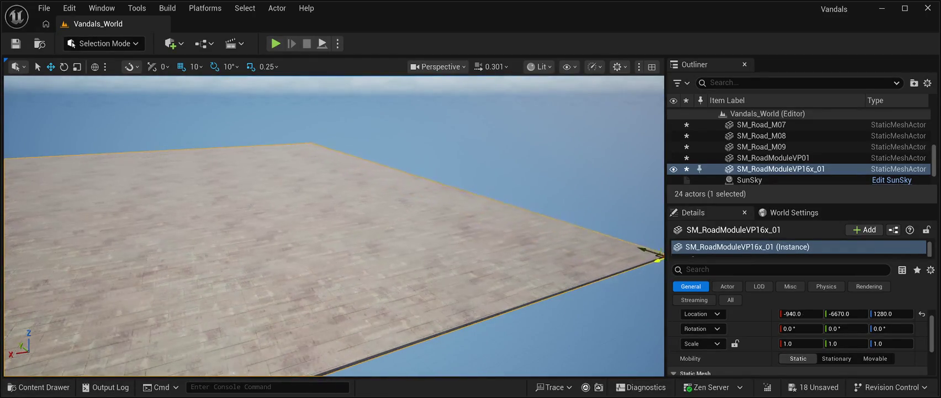
{"action": "mouse_move", "coordinate": [630, 262]}
{"action": "left_mouse_down"}
{"action": "mouse_move", "coordinate": [409, 220]}
{"action": "mouse_move", "coordinate": [287, 237]}
{"action": "left_mouse_up"}
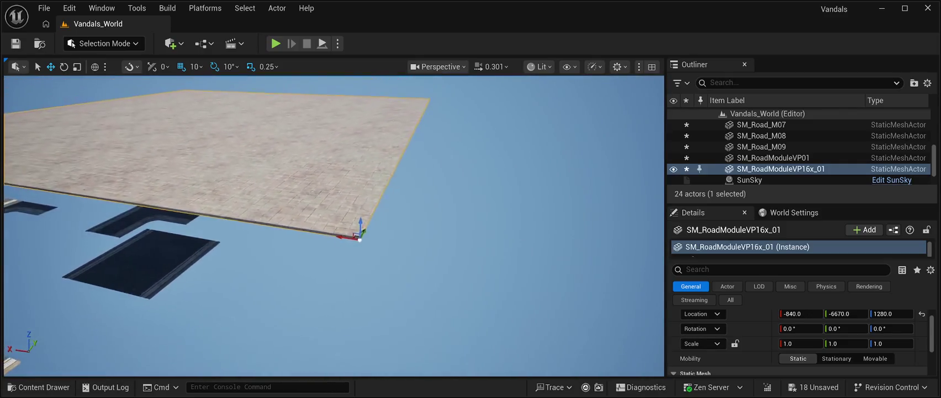
{"action": "left_click_drag", "start_coordinate": [430, 221], "coordinate": [662, 273]}
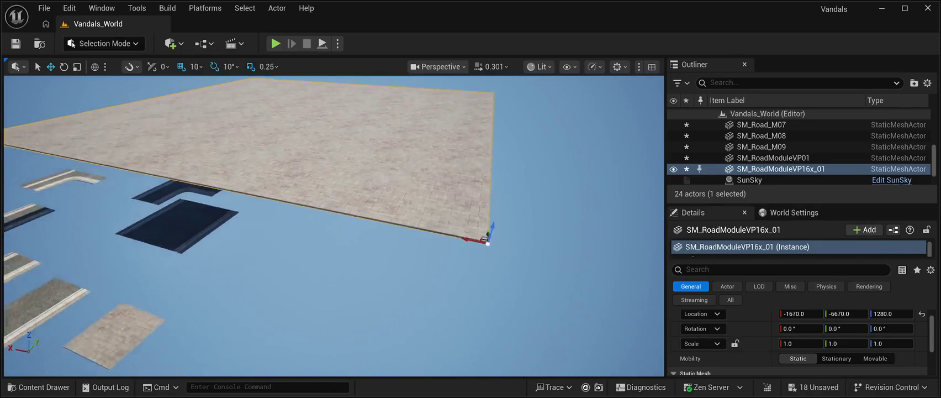
{"action": "left_click_drag", "start_coordinate": [412, 234], "coordinate": [660, 308]}
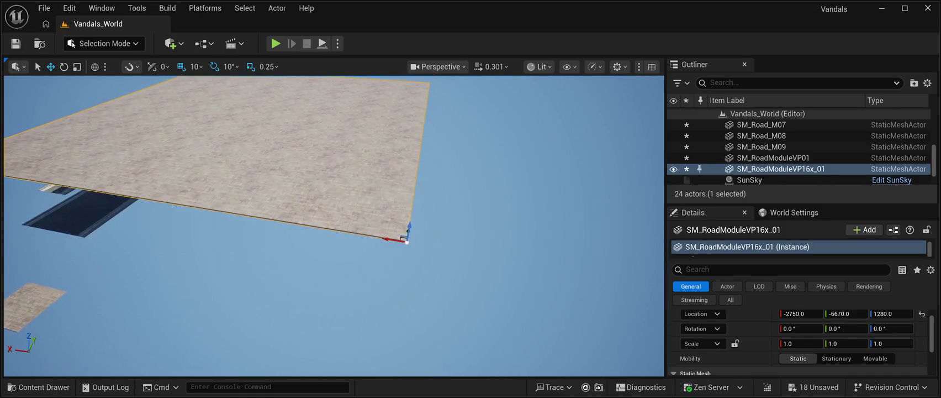
{"action": "left_click_drag", "start_coordinate": [405, 239], "coordinate": [661, 283]}
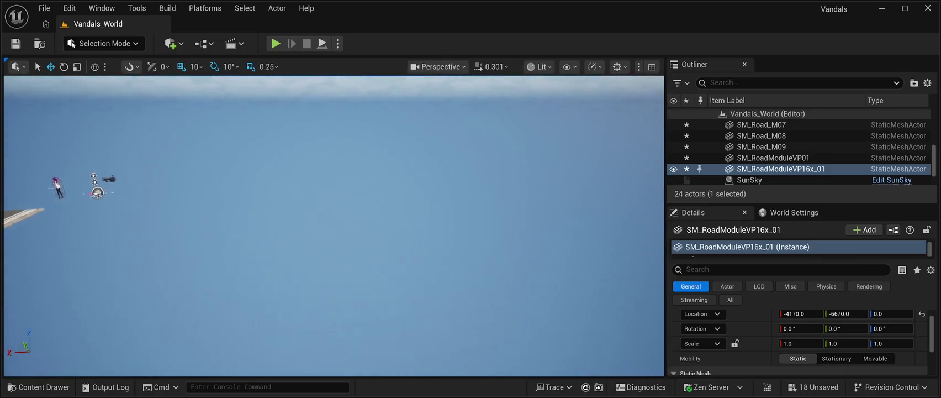
Drag the SM_RoadModuleVP2x_01 paved slab into the level.
{"action": "key", "text": "ctrl+space"}
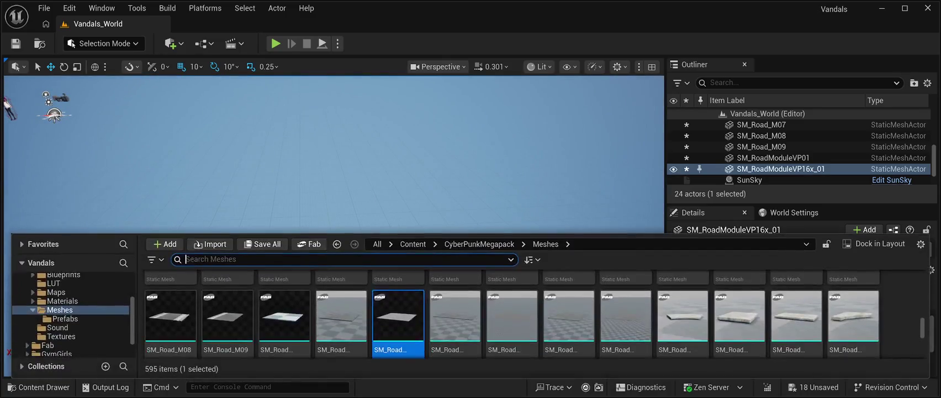
{"action": "left_click", "coordinate": [455, 317]}
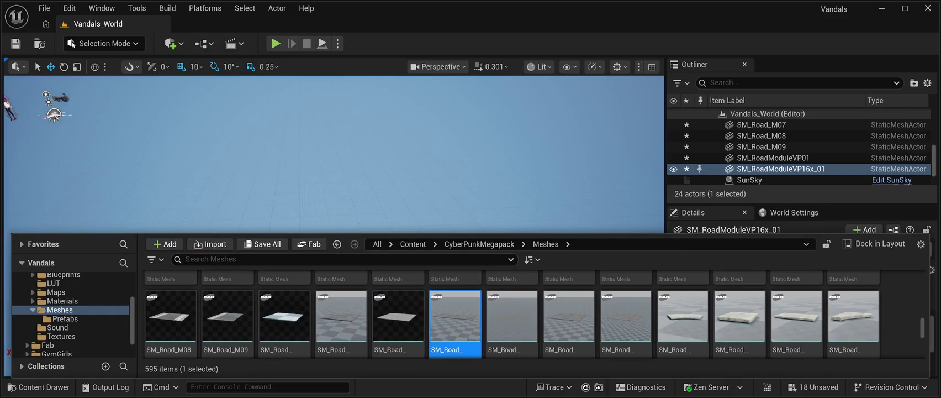
{"action": "mouse_move", "coordinate": [454, 318]}
{"action": "left_mouse_down"}
{"action": "mouse_move", "coordinate": [458, 298]}
{"action": "mouse_move", "coordinate": [579, 210]}
{"action": "mouse_move", "coordinate": [558, 254]}
{"action": "mouse_move", "coordinate": [574, 251]}
{"action": "left_mouse_up"}
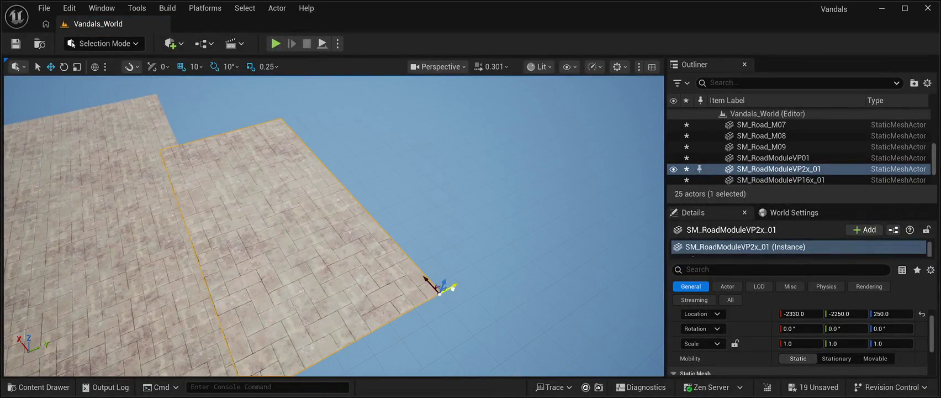
Move SM_RoadModuleVP2x_01 along Y and ground it at -2330, -2100, 0.
{"action": "left_click_drag", "start_coordinate": [452, 287], "coordinate": [494, 263]}
{"action": "left_click", "coordinate": [890, 313]}
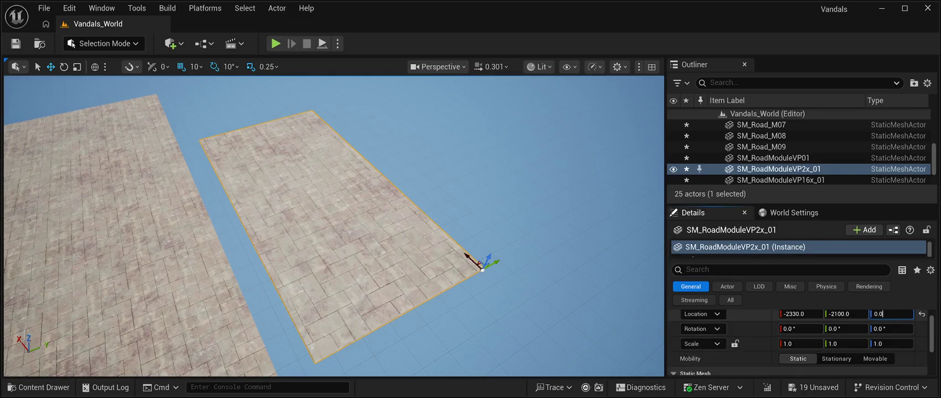
{"action": "key", "text": "Return"}
{"action": "mouse_move", "coordinate": [331, 220]}
{"action": "left_mouse_down"}
{"action": "mouse_move", "coordinate": [345, 160]}
{"action": "mouse_move", "coordinate": [353, 231]}
{"action": "mouse_move", "coordinate": [428, 232]}
{"action": "left_mouse_up"}
Save all unsaved changes to the Vandals_World level.
{"action": "left_click", "coordinate": [38, 387]}
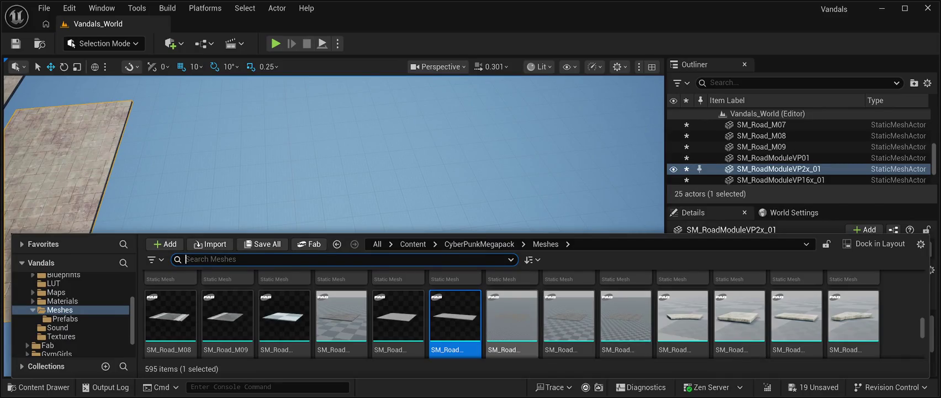
{"action": "left_click", "coordinate": [512, 314]}
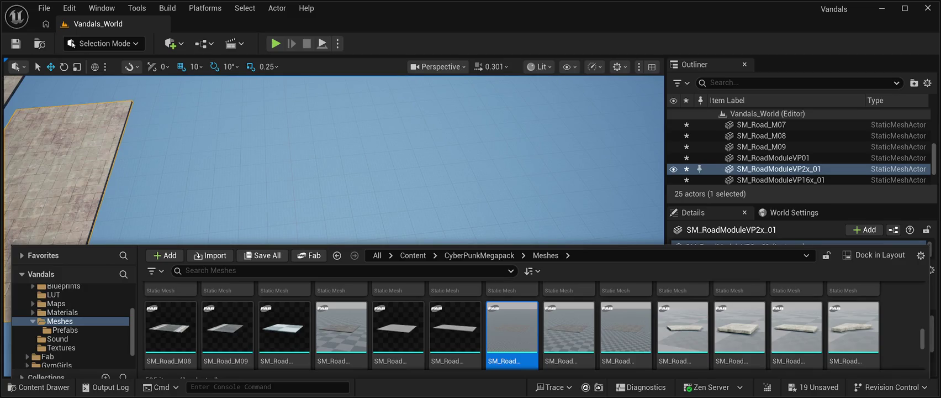
{"action": "key", "text": "ctrl+space"}
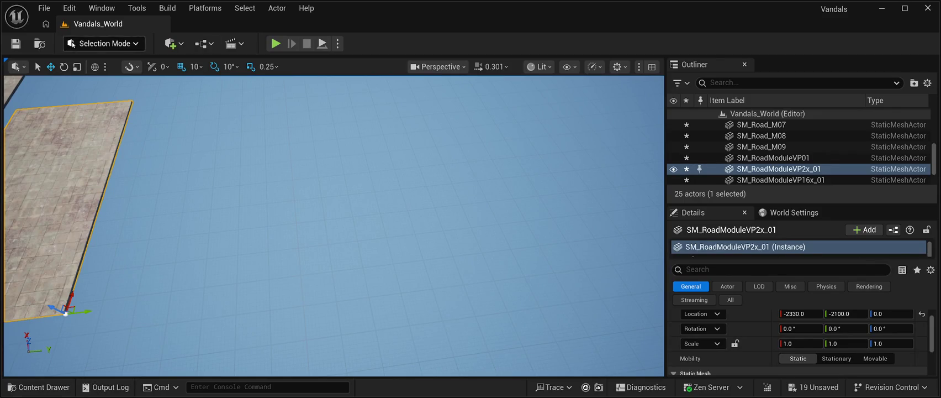
{"action": "key", "text": "ctrl+s"}
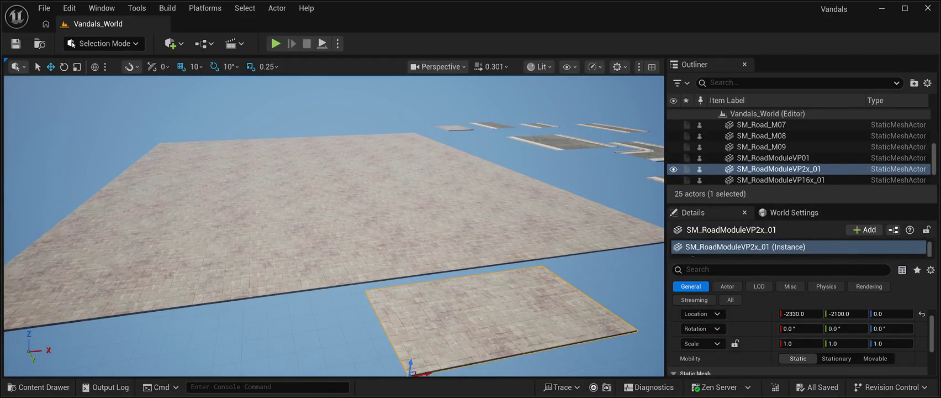
{"action": "left_click", "coordinate": [780, 180]}
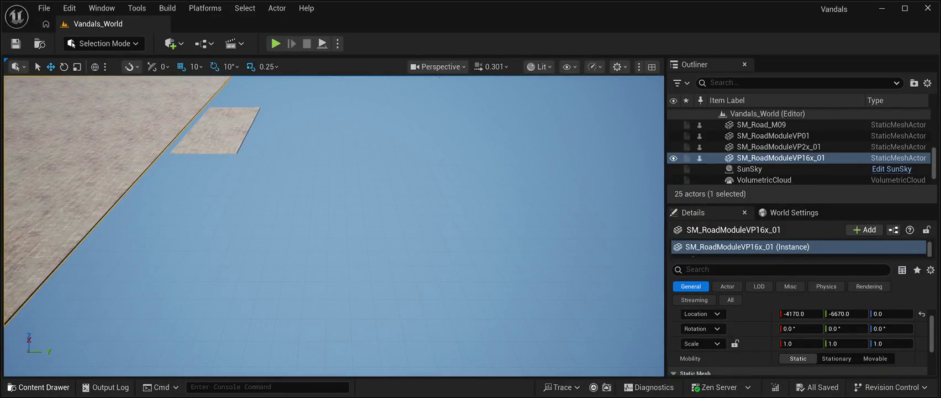
{"action": "key", "text": "ctrl+space"}
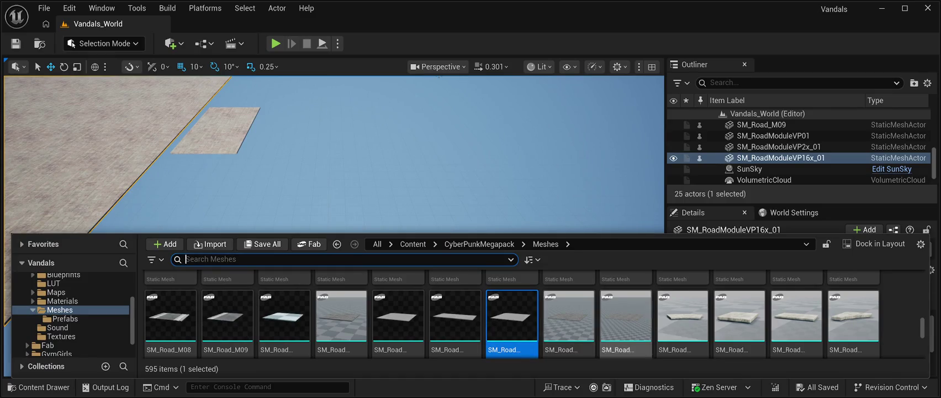
Place the SM_RoadModuleVP32x_01 slab and slide it along X to -9470, -1260, 0.
{"action": "mouse_move", "coordinate": [512, 315]}
{"action": "left_mouse_down"}
{"action": "mouse_move", "coordinate": [497, 232]}
{"action": "mouse_move", "coordinate": [524, 166]}
{"action": "mouse_move", "coordinate": [486, 232]}
{"action": "left_mouse_up"}
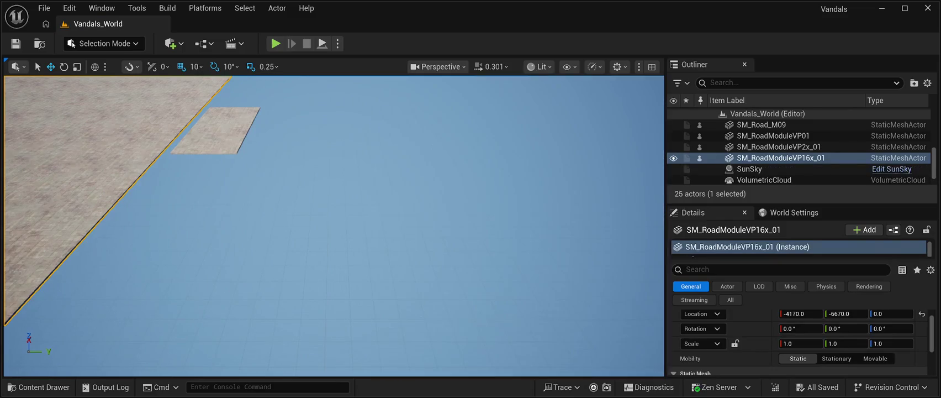
{"action": "left_click", "coordinate": [525, 276]}
{"action": "mouse_move", "coordinate": [331, 221]}
{"action": "left_mouse_down"}
{"action": "mouse_move", "coordinate": [331, 243]}
{"action": "mouse_move", "coordinate": [332, 213]}
{"action": "left_mouse_up"}
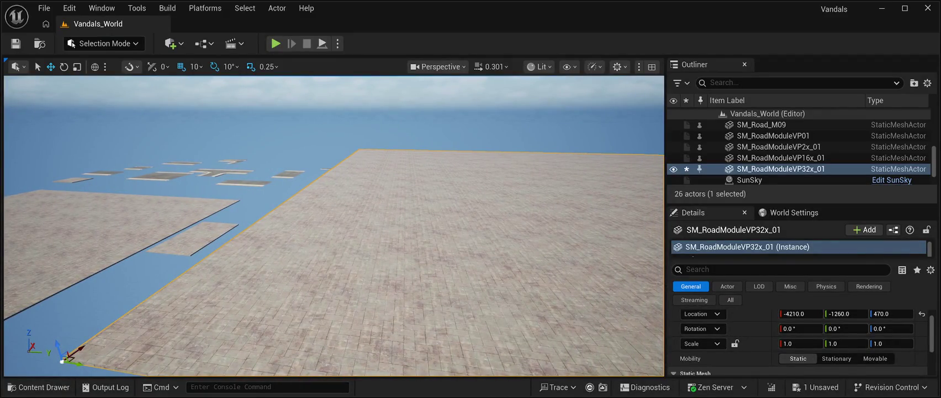
{"action": "mouse_move", "coordinate": [334, 225]}
{"action": "left_mouse_down"}
{"action": "mouse_move", "coordinate": [309, 243]}
{"action": "mouse_move", "coordinate": [317, 207]}
{"action": "mouse_move", "coordinate": [279, 219]}
{"action": "left_mouse_up"}
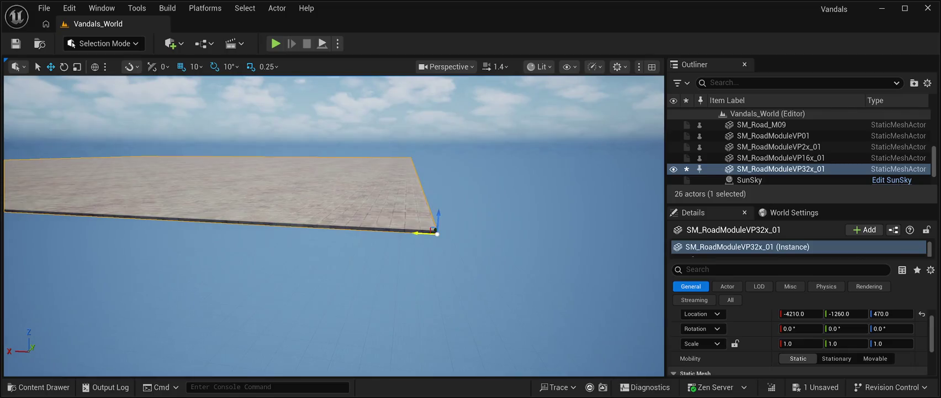
{"action": "left_click_drag", "start_coordinate": [488, 237], "coordinate": [264, 224]}
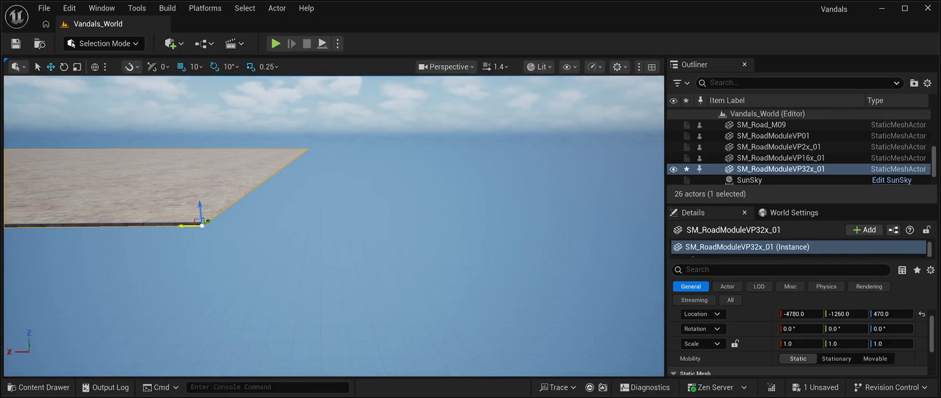
{"action": "left_click_drag", "start_coordinate": [202, 224], "coordinate": [630, 216]}
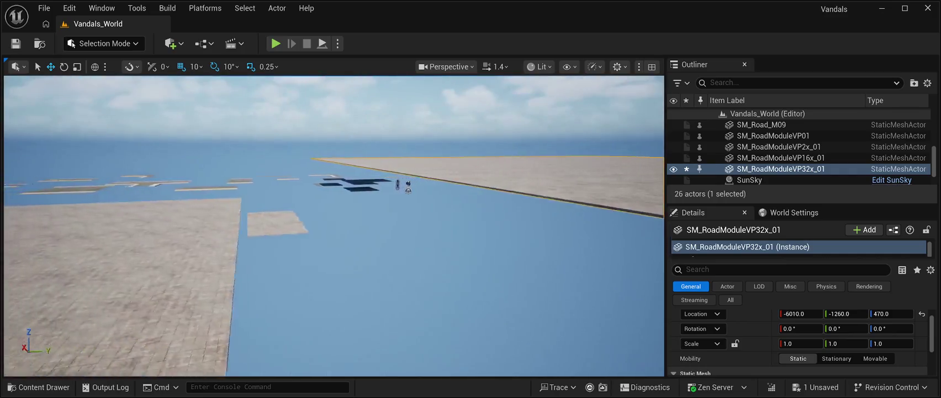
{"action": "left_click_drag", "start_coordinate": [334, 226], "coordinate": [332, 221]}
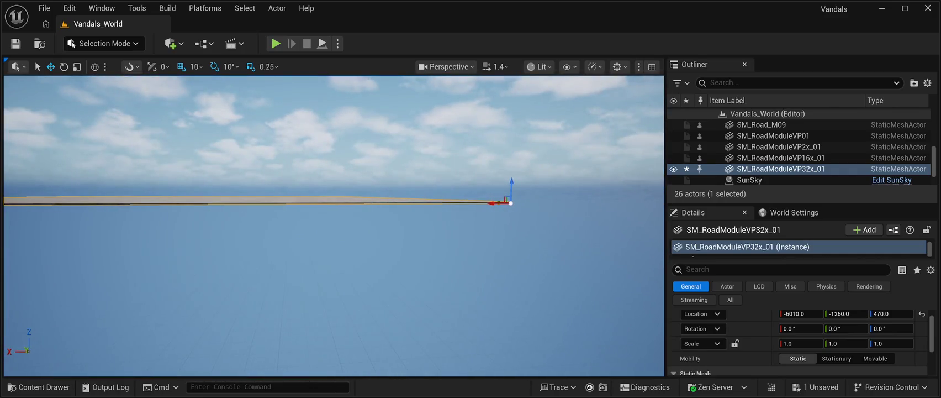
{"action": "left_click_drag", "start_coordinate": [333, 226], "coordinate": [398, 221]}
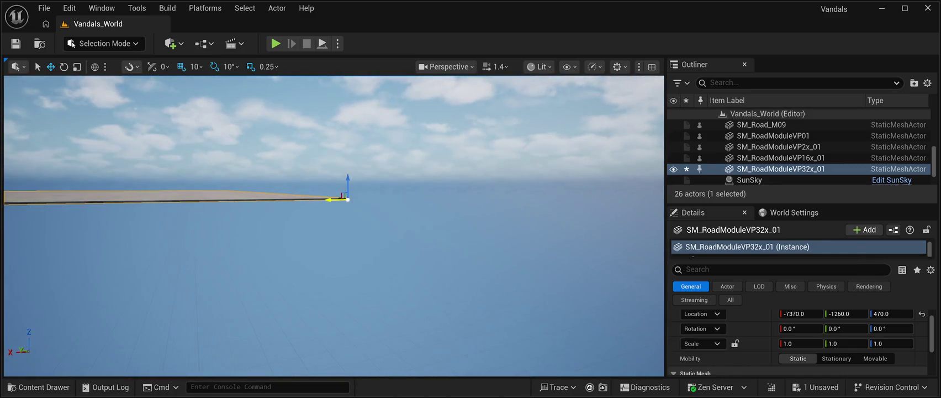
{"action": "left_click_drag", "start_coordinate": [333, 227], "coordinate": [303, 220]}
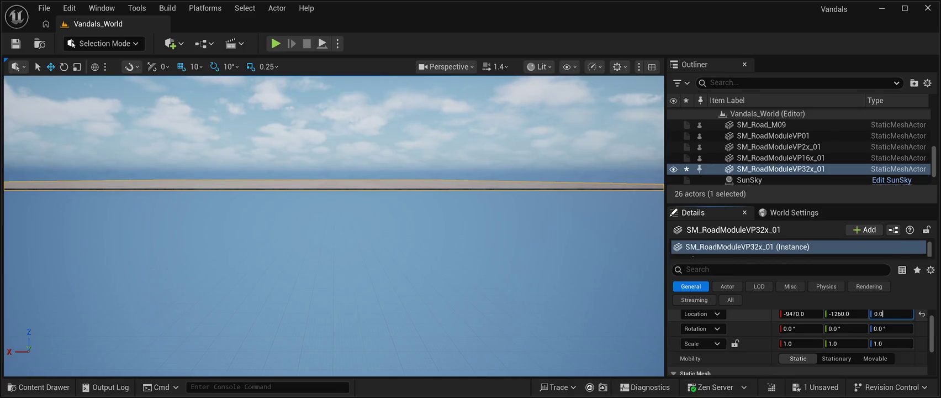
{"action": "mouse_move", "coordinate": [333, 227]}
{"action": "left_mouse_down"}
{"action": "mouse_move", "coordinate": [334, 204]}
{"action": "mouse_move", "coordinate": [333, 230]}
{"action": "mouse_move", "coordinate": [339, 221]}
{"action": "mouse_move", "coordinate": [343, 229]}
{"action": "left_mouse_up"}
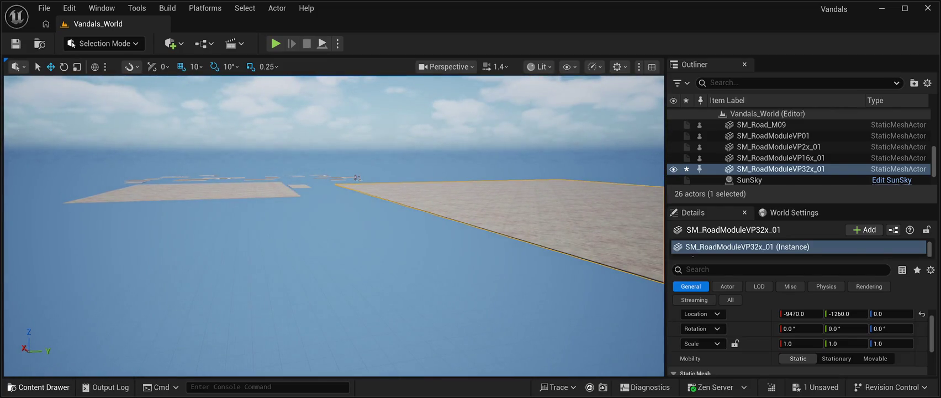
Place the SM_RoadModuleVP4x_01 slab in the level with Location Z 0.
{"action": "key", "text": "ctrl+space"}
{"action": "left_click", "coordinate": [568, 317]}
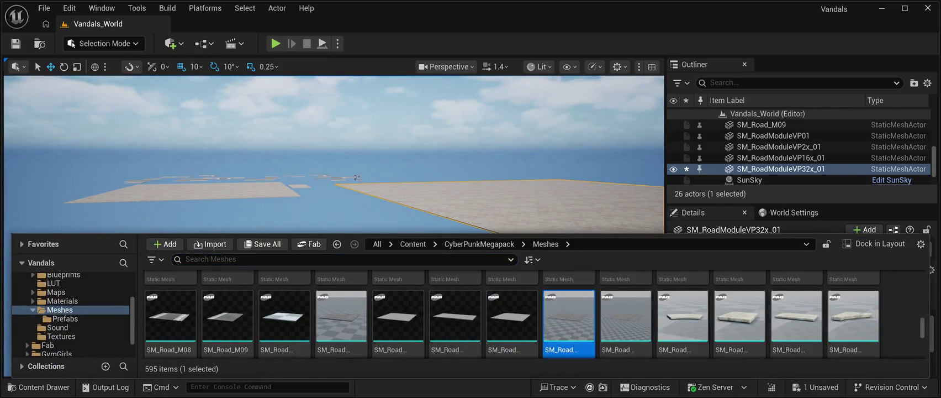
{"action": "left_click_drag", "start_coordinate": [569, 317], "coordinate": [177, 232]}
{"action": "left_click_drag", "start_coordinate": [344, 244], "coordinate": [335, 280]}
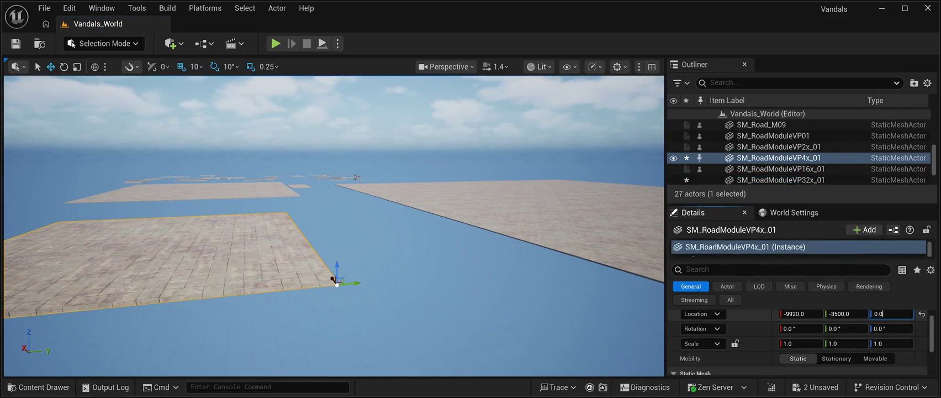
{"action": "key", "text": "Return"}
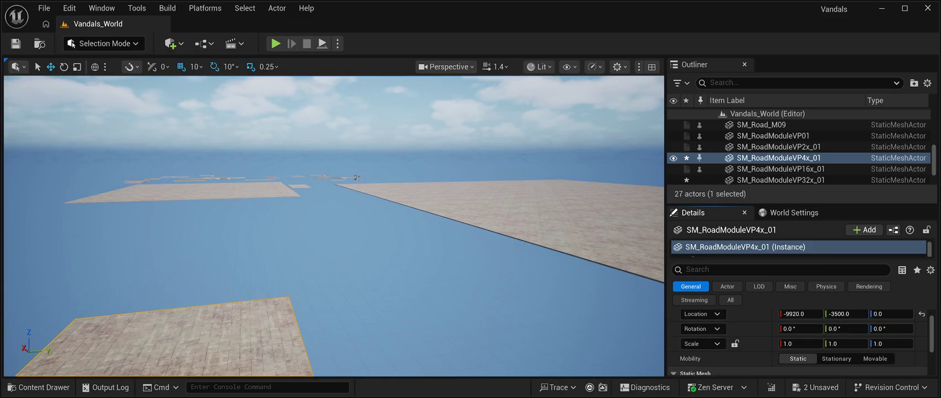
Add SM_RoadModuleVP8x_01 at -8430, -3940, 0 and save the level.
{"action": "key", "text": "ctrl+space"}
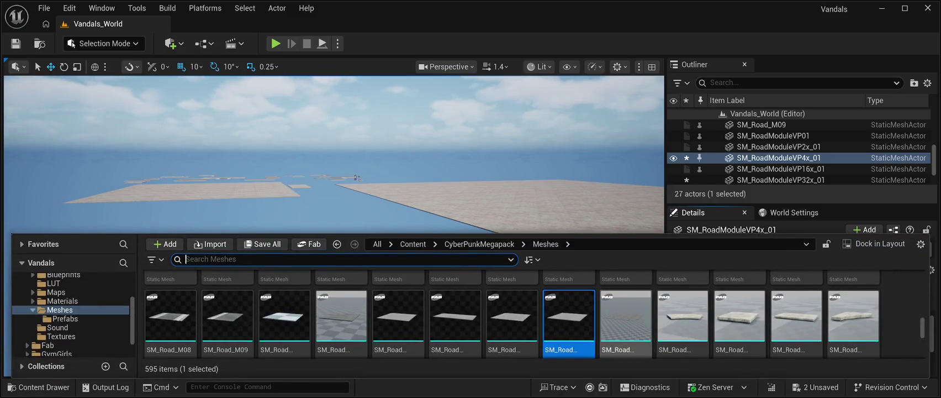
{"action": "left_click", "coordinate": [626, 323]}
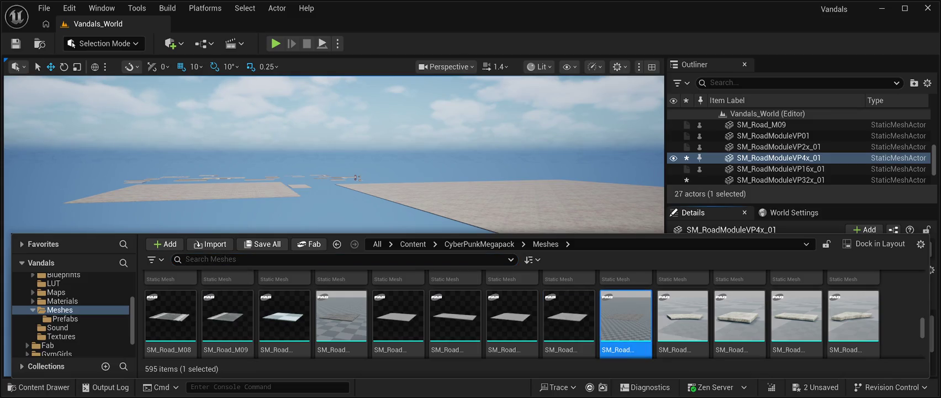
{"action": "mouse_move", "coordinate": [625, 342]}
{"action": "left_mouse_down"}
{"action": "mouse_move", "coordinate": [386, 287]}
{"action": "mouse_move", "coordinate": [252, 326]}
{"action": "left_mouse_up"}
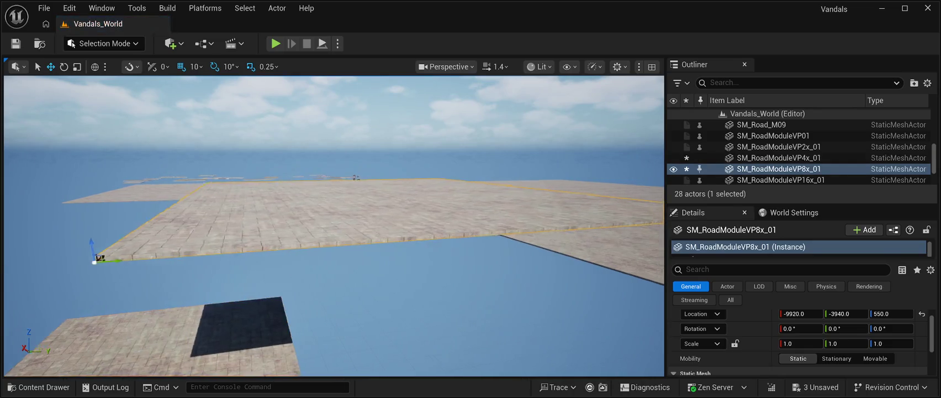
{"action": "key", "text": "f"}
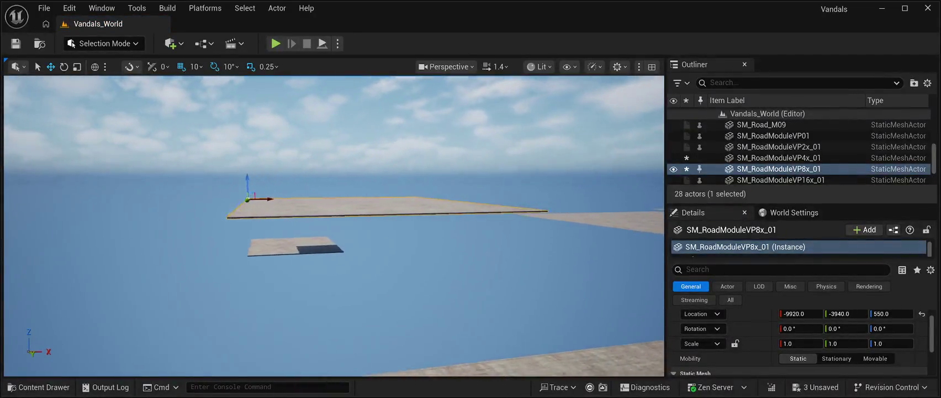
{"action": "mouse_move", "coordinate": [238, 184]}
{"action": "left_mouse_down"}
{"action": "mouse_move", "coordinate": [457, 184]}
{"action": "mouse_move", "coordinate": [410, 184]}
{"action": "left_mouse_up"}
{"action": "type", "text": "0"}
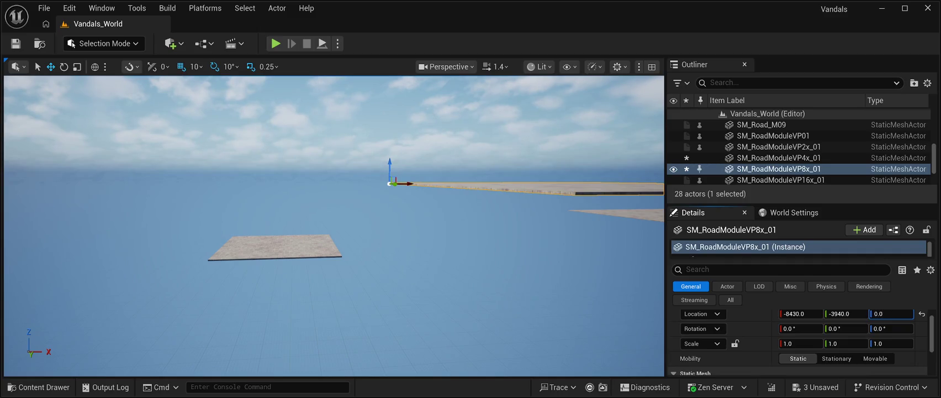
{"action": "key", "text": "Return"}
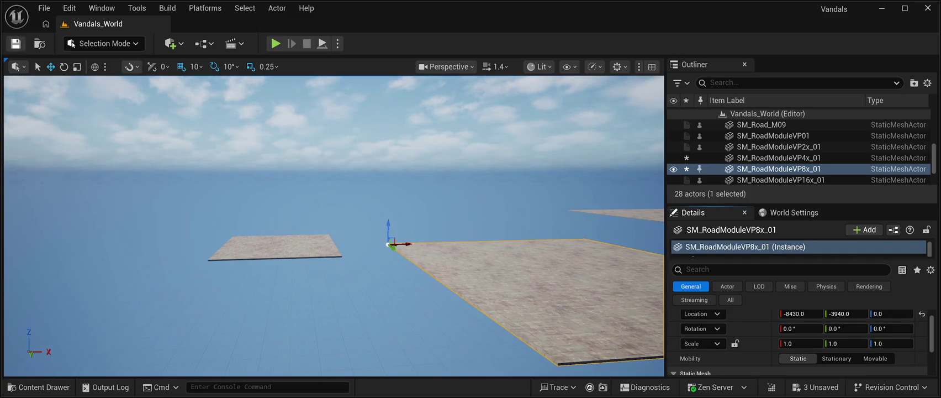
{"action": "key", "text": "ctrl+s"}
{"action": "mouse_move", "coordinate": [388, 243]}
{"action": "left_mouse_down"}
{"action": "mouse_move", "coordinate": [387, 259]}
{"action": "mouse_move", "coordinate": [398, 210]}
{"action": "mouse_move", "coordinate": [436, 288]}
{"action": "mouse_move", "coordinate": [435, 376]}
{"action": "mouse_move", "coordinate": [420, 353]}
{"action": "mouse_move", "coordinate": [420, 303]}
{"action": "mouse_move", "coordinate": [420, 320]}
{"action": "mouse_move", "coordinate": [376, 306]}
{"action": "mouse_move", "coordinate": [376, 293]}
{"action": "left_mouse_up"}
Move SM_Road_M03 to 1100, 3010, 0 and rotate it 90° about Z.
{"action": "left_click", "coordinate": [386, 309]}
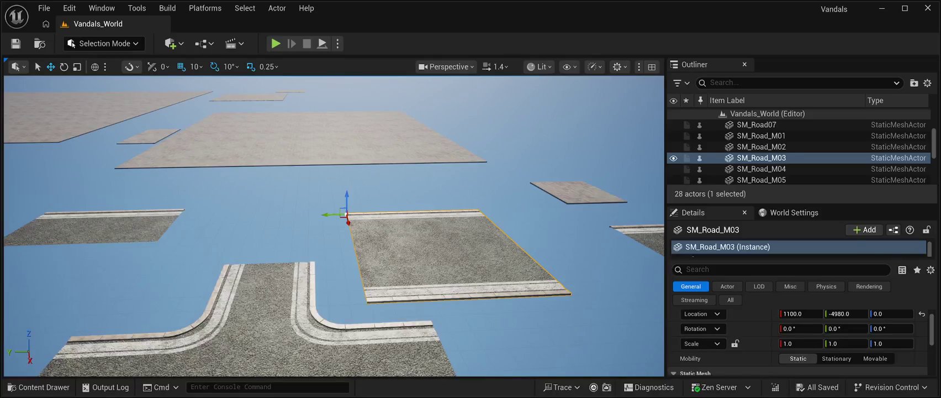
{"action": "mouse_move", "coordinate": [331, 214]}
{"action": "left_mouse_down"}
{"action": "mouse_move", "coordinate": [260, 210]}
{"action": "mouse_move", "coordinate": [265, 202]}
{"action": "mouse_move", "coordinate": [357, 210]}
{"action": "mouse_move", "coordinate": [88, 183]}
{"action": "mouse_move", "coordinate": [103, 209]}
{"action": "mouse_move", "coordinate": [331, 209]}
{"action": "mouse_move", "coordinate": [345, 196]}
{"action": "left_mouse_up"}
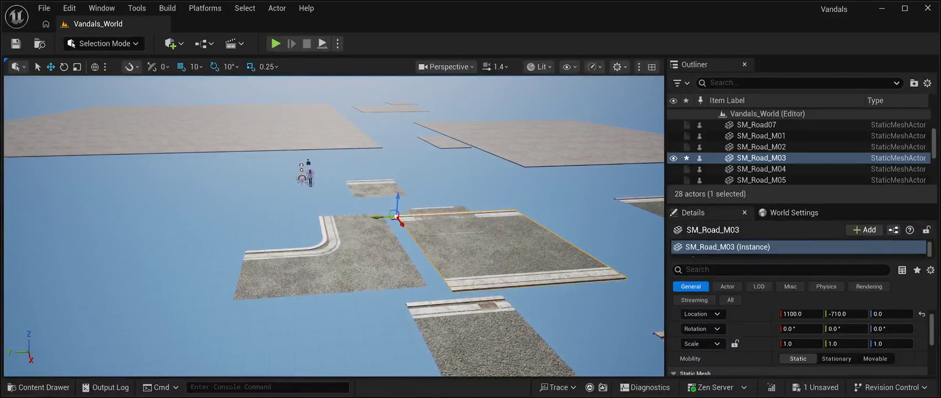
{"action": "mouse_move", "coordinate": [381, 217]}
{"action": "left_mouse_down"}
{"action": "mouse_move", "coordinate": [243, 232]}
{"action": "mouse_move", "coordinate": [209, 218]}
{"action": "mouse_move", "coordinate": [73, 308]}
{"action": "mouse_move", "coordinate": [292, 260]}
{"action": "left_mouse_up"}
{"action": "key", "text": "d"}
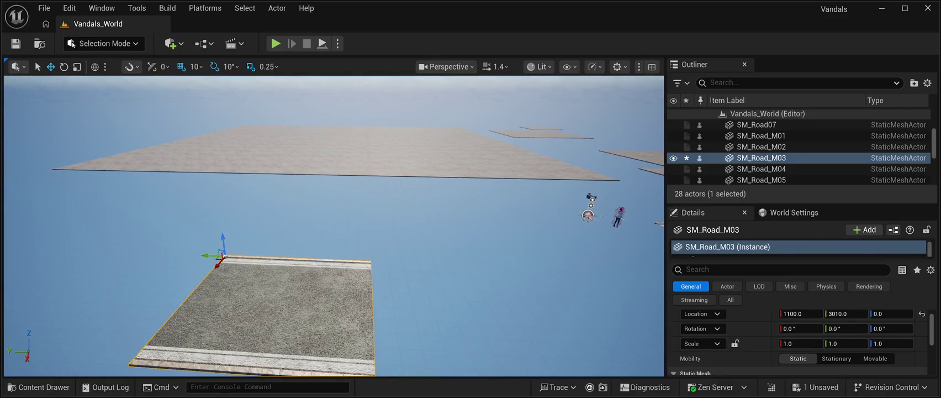
{"action": "mouse_move", "coordinate": [243, 262]}
{"action": "left_mouse_down"}
{"action": "mouse_move", "coordinate": [189, 267]}
{"action": "mouse_move", "coordinate": [207, 262]}
{"action": "left_mouse_up"}
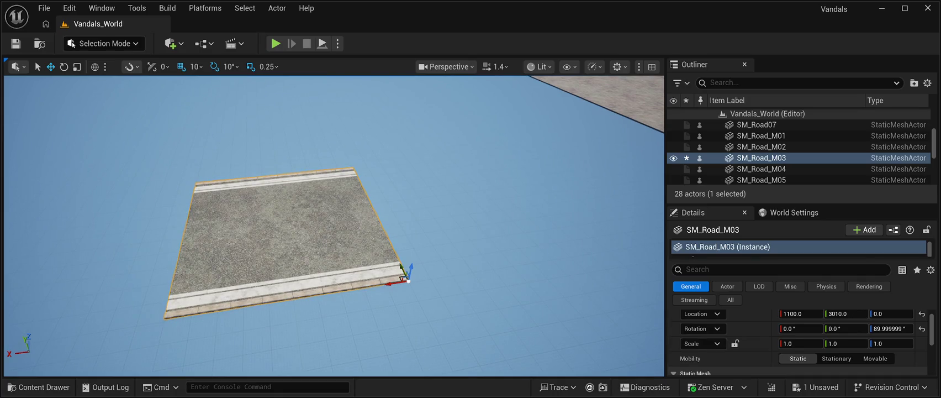
Duplicate the road tile end to end along X, reaching SM_Road_M6 at X 4100.
{"action": "left_click_drag", "start_coordinate": [402, 279], "coordinate": [408, 281]}
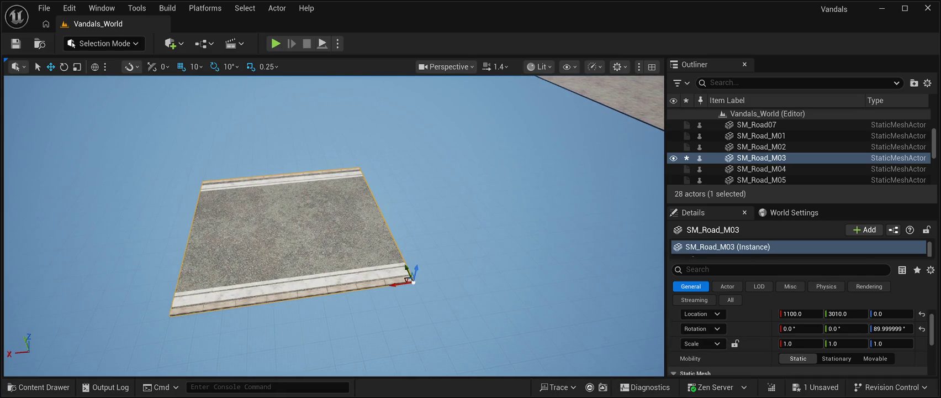
{"action": "key", "text": "Escape"}
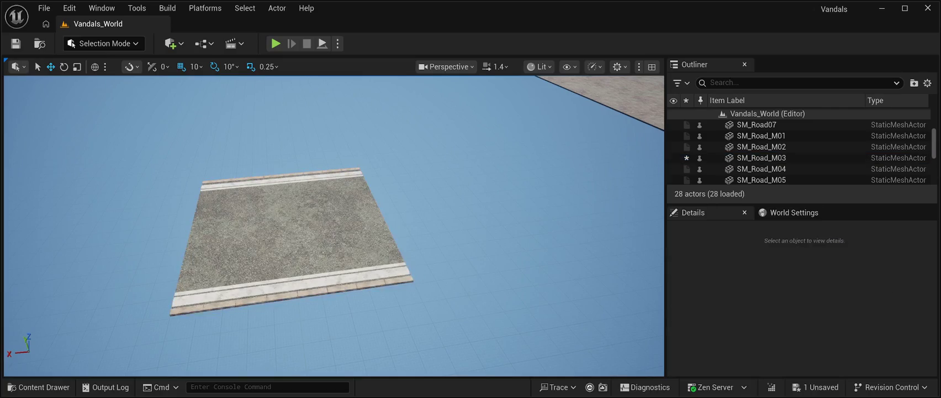
{"action": "key", "text": "ctrl+v"}
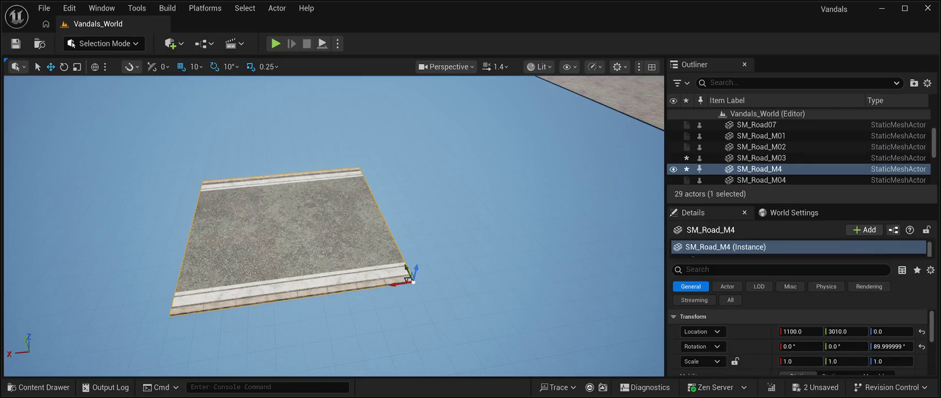
{"action": "mouse_move", "coordinate": [398, 284]}
{"action": "left_mouse_down"}
{"action": "mouse_move", "coordinate": [354, 281]}
{"action": "mouse_move", "coordinate": [147, 311]}
{"action": "mouse_move", "coordinate": [165, 316]}
{"action": "left_mouse_up"}
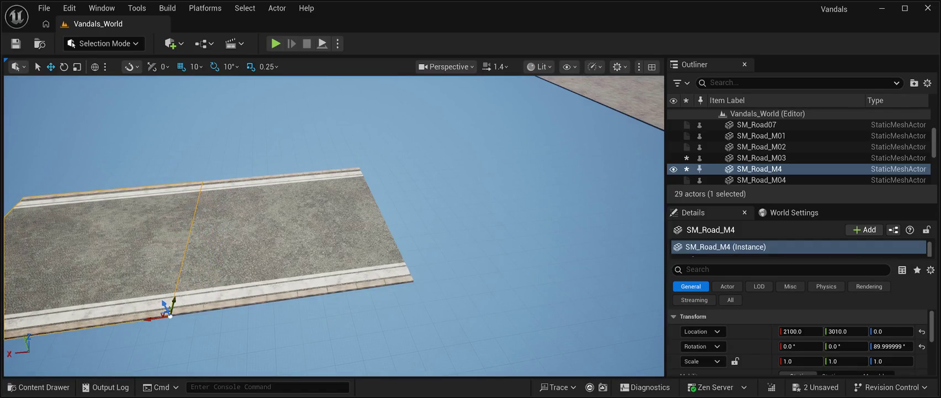
{"action": "key", "text": "f"}
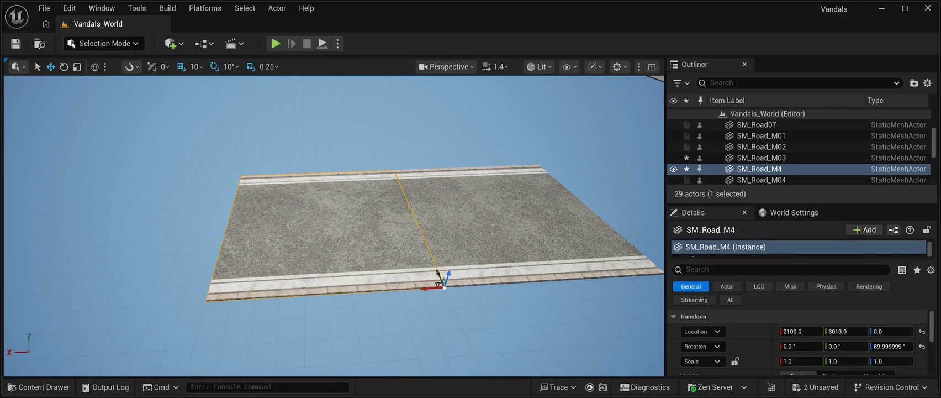
{"action": "mouse_move", "coordinate": [425, 288]}
{"action": "left_mouse_down"}
{"action": "mouse_move", "coordinate": [387, 292]}
{"action": "mouse_move", "coordinate": [428, 288]}
{"action": "left_mouse_up"}
{"action": "key", "text": "ctrl+d"}
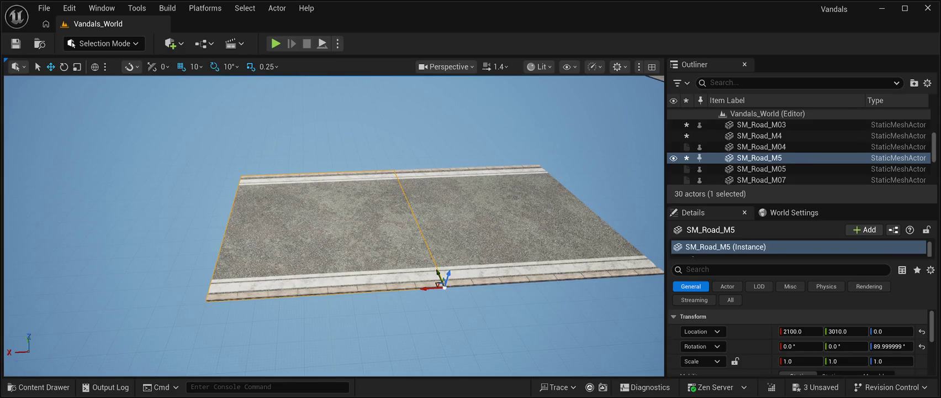
{"action": "mouse_move", "coordinate": [425, 288]}
{"action": "left_mouse_down"}
{"action": "mouse_move", "coordinate": [161, 278]}
{"action": "mouse_move", "coordinate": [175, 278]}
{"action": "left_mouse_up"}
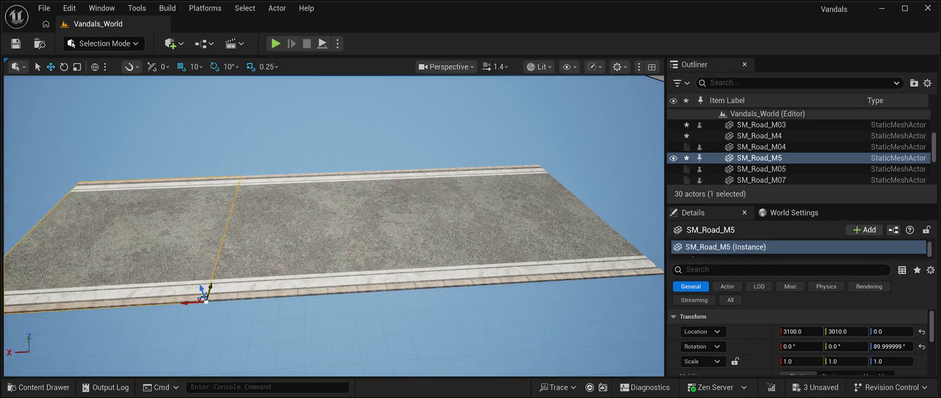
{"action": "key", "text": "f"}
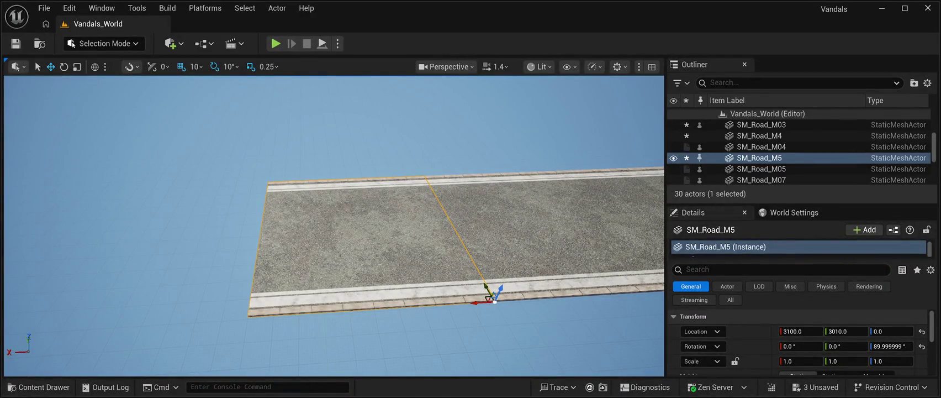
{"action": "mouse_move", "coordinate": [481, 302]}
{"action": "left_mouse_down"}
{"action": "mouse_move", "coordinate": [198, 315]}
{"action": "mouse_move", "coordinate": [237, 317]}
{"action": "left_mouse_up"}
{"action": "left_click_drag", "start_coordinate": [216, 282], "coordinate": [213, 283]}
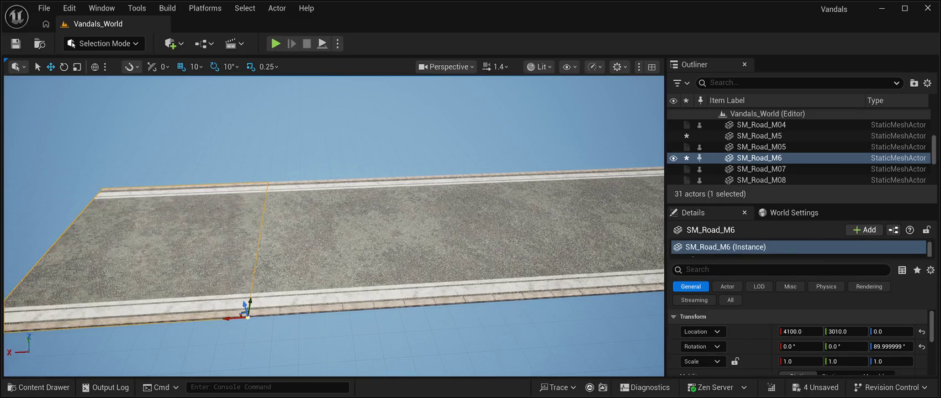
Add copies SM_Road_M7 through SM_Road_M10 every 1000 units, ending at X 8100.
{"action": "key", "text": "Left"}
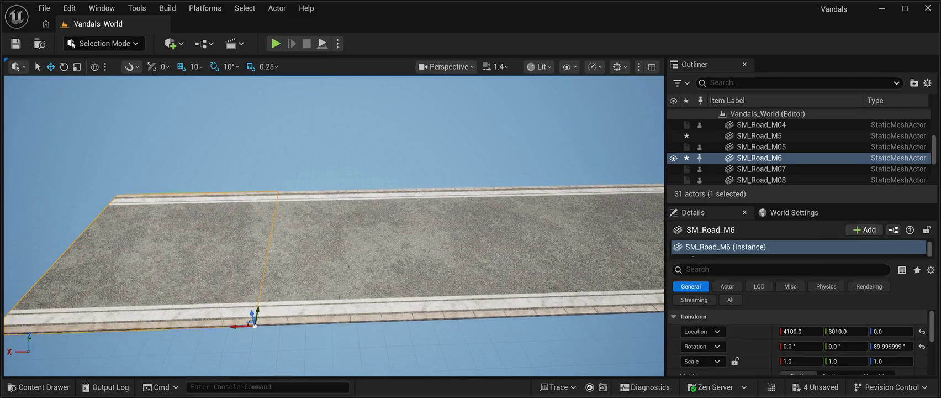
{"action": "key", "text": "Left"}
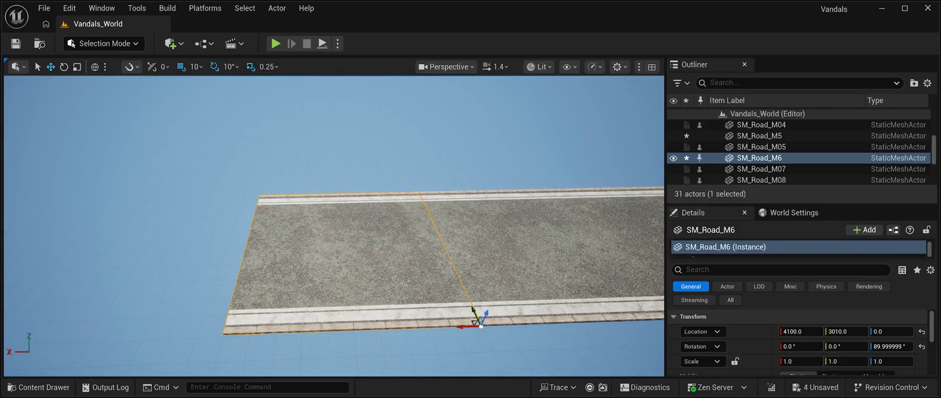
{"action": "key", "text": "ctrl+d"}
{"action": "left_click_drag", "start_coordinate": [473, 309], "coordinate": [184, 300]}
{"action": "mouse_move", "coordinate": [265, 307]}
{"action": "left_mouse_down"}
{"action": "mouse_move", "coordinate": [525, 326]}
{"action": "mouse_move", "coordinate": [478, 307]}
{"action": "left_mouse_up"}
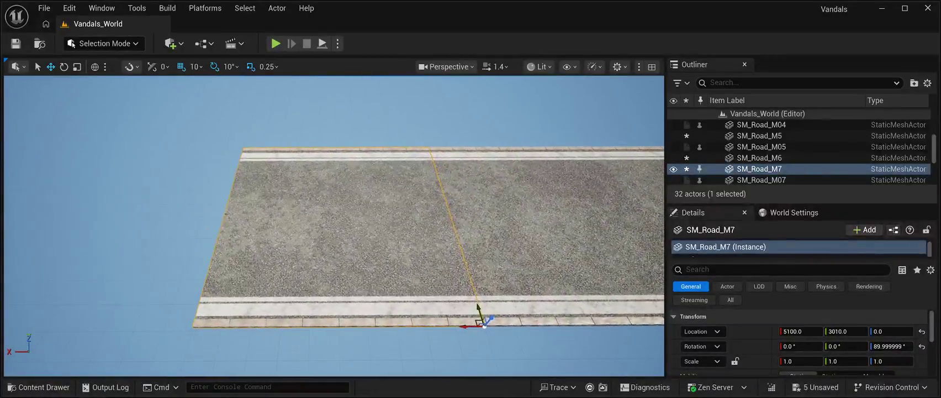
{"action": "key", "text": "ctrl+d"}
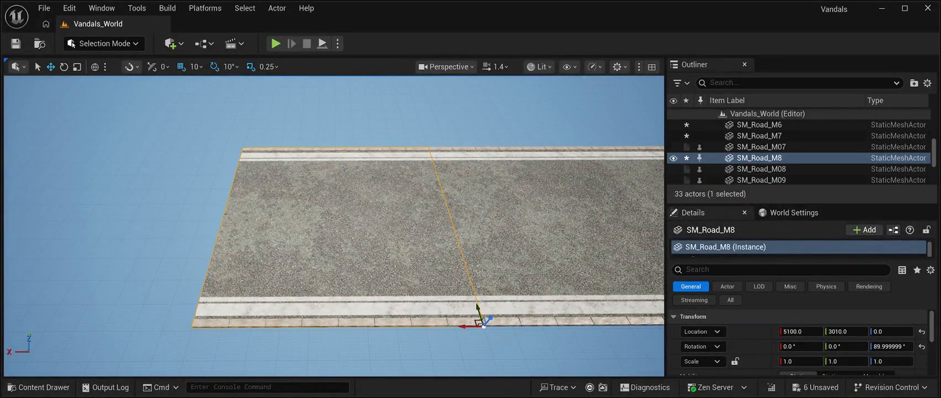
{"action": "mouse_move", "coordinate": [478, 306]}
{"action": "left_mouse_down"}
{"action": "mouse_move", "coordinate": [169, 299]}
{"action": "mouse_move", "coordinate": [180, 296]}
{"action": "left_mouse_up"}
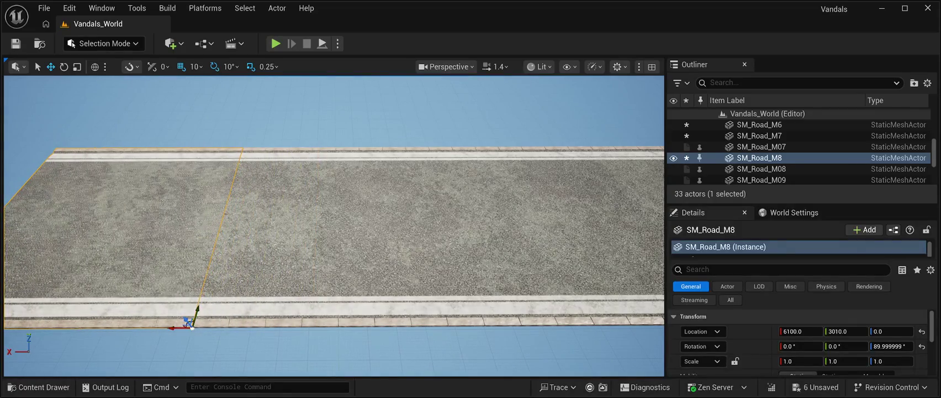
{"action": "key", "text": "a"}
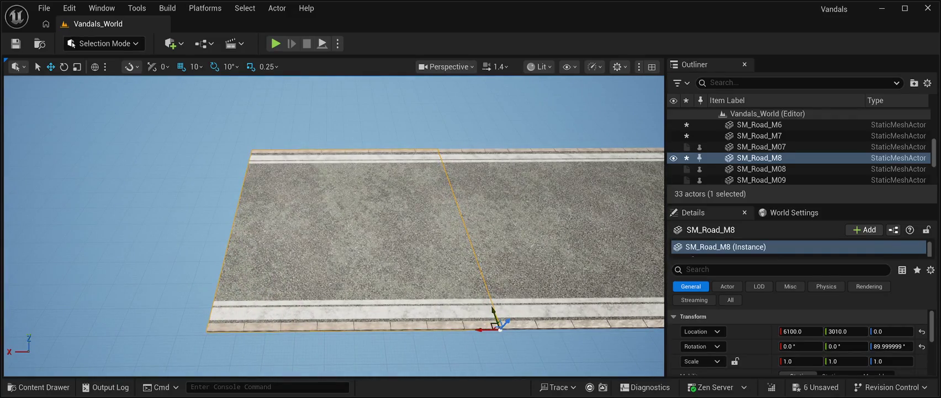
{"action": "left_click_drag", "start_coordinate": [483, 330], "coordinate": [190, 331]}
{"action": "key", "text": "Left"}
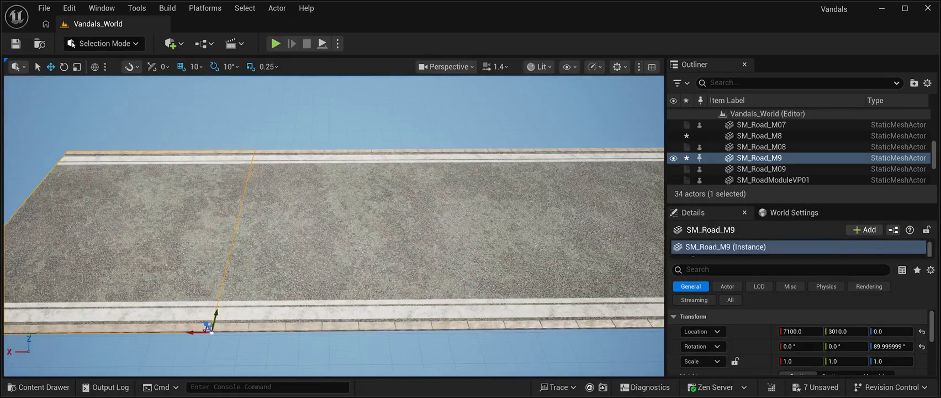
{"action": "key", "text": "ctrl+d"}
{"action": "mouse_move", "coordinate": [508, 331]}
{"action": "left_mouse_down"}
{"action": "mouse_move", "coordinate": [180, 331]}
{"action": "mouse_move", "coordinate": [213, 333]}
{"action": "left_mouse_up"}
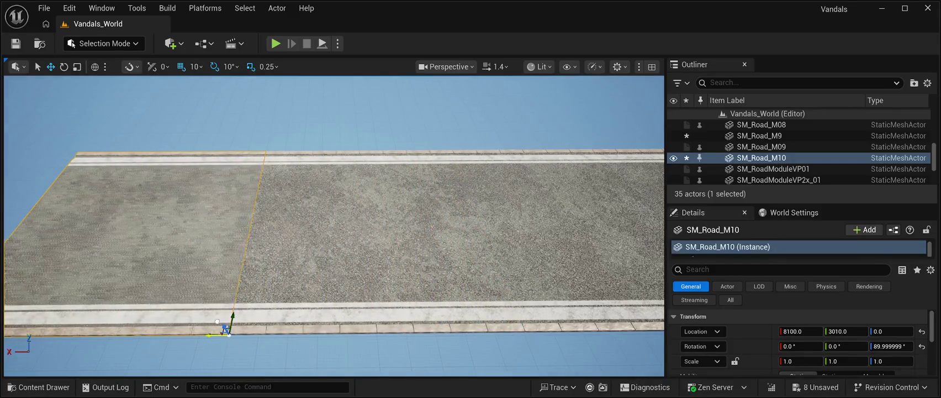
{"action": "scroll", "coordinate": [333, 226], "scroll_direction": "down", "scroll_amount": 10}
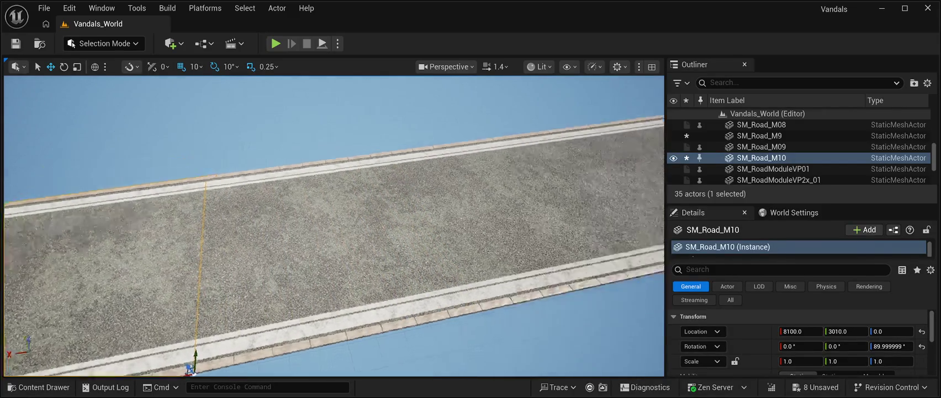
{"action": "scroll", "coordinate": [333, 226], "scroll_direction": "up", "scroll_amount": 10}
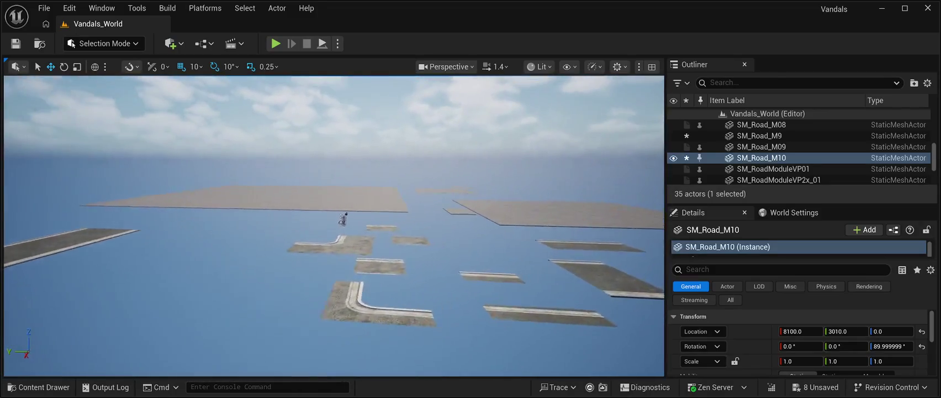
{"action": "scroll", "coordinate": [333, 226], "scroll_direction": "up", "scroll_amount": 5}
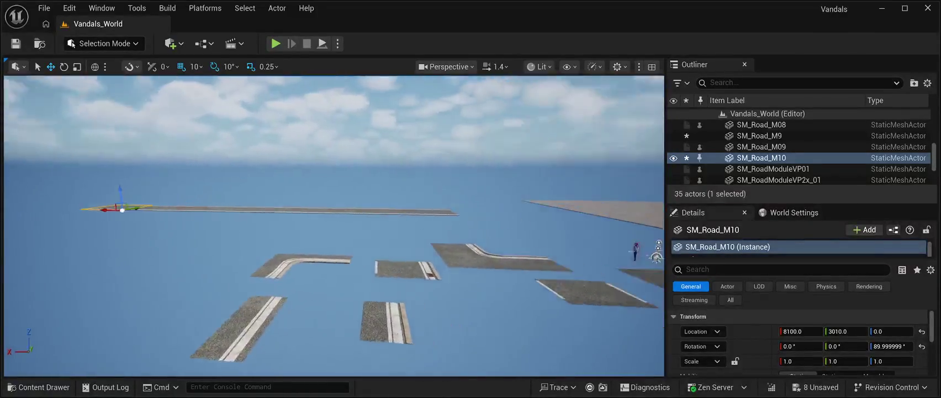
{"action": "scroll", "coordinate": [333, 226], "scroll_direction": "up", "scroll_amount": 5}
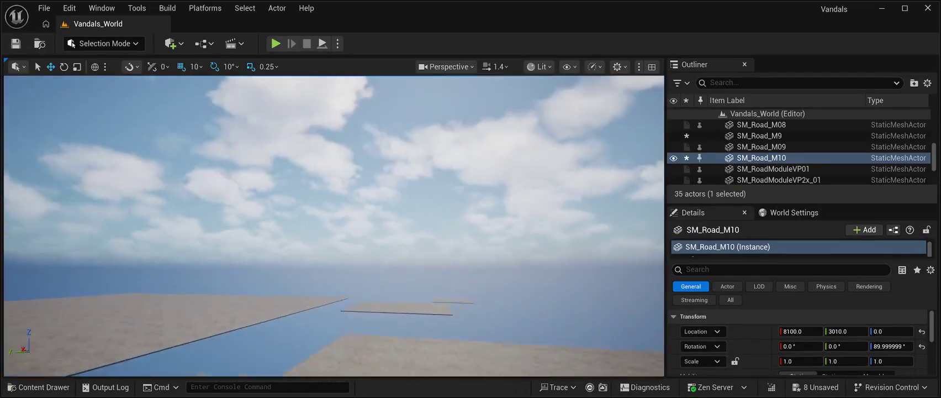
{"action": "scroll", "coordinate": [333, 226], "scroll_direction": "down", "scroll_amount": 5}
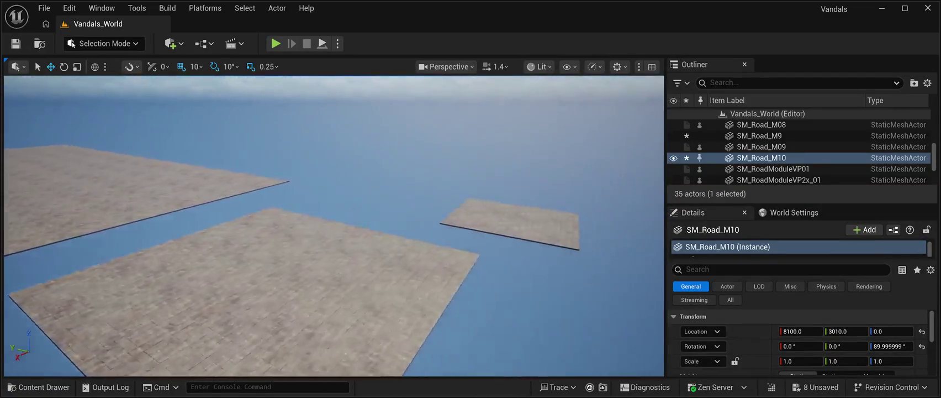
{"action": "scroll", "coordinate": [334, 226], "scroll_direction": "down", "scroll_amount": 5}
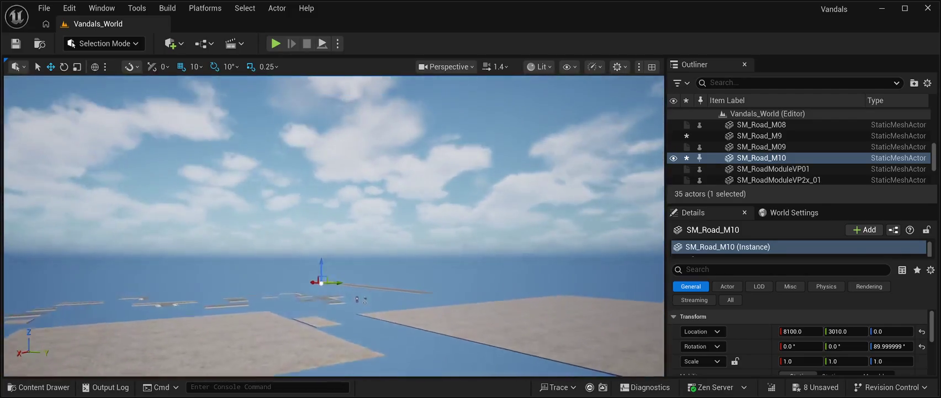
{"action": "scroll", "coordinate": [334, 226], "scroll_direction": "up", "scroll_amount": 5}
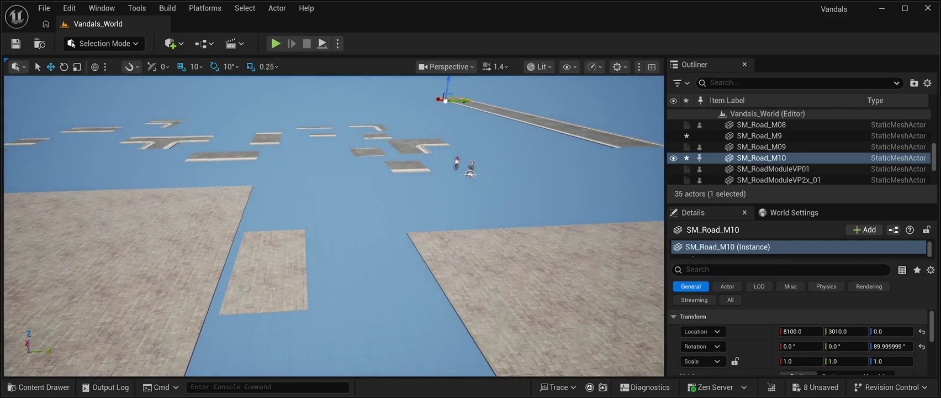
Slide the SM_RoadModuleVP2x_01 paving tile to 1110, 3010, 0, flush against the road.
{"action": "left_click", "coordinate": [263, 271]}
{"action": "left_click_drag", "start_coordinate": [333, 226], "coordinate": [359, 226]}
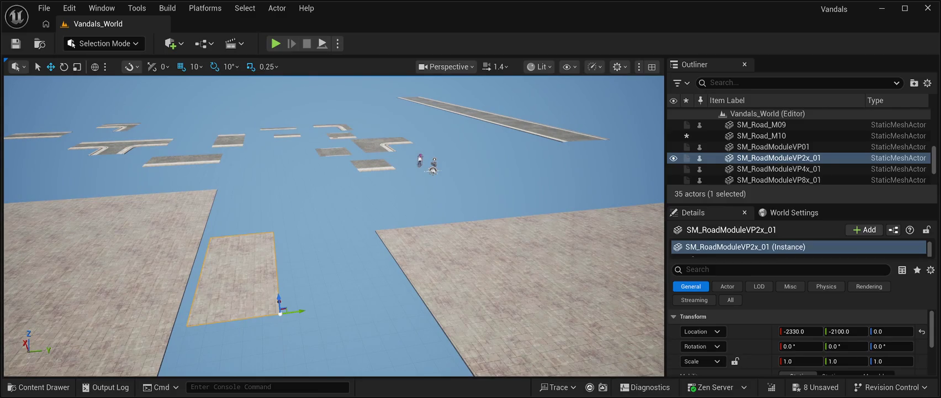
{"action": "mouse_move", "coordinate": [298, 311]}
{"action": "left_mouse_down"}
{"action": "mouse_move", "coordinate": [624, 266]}
{"action": "mouse_move", "coordinate": [607, 264]}
{"action": "mouse_move", "coordinate": [550, 141]}
{"action": "mouse_move", "coordinate": [549, 161]}
{"action": "left_mouse_up"}
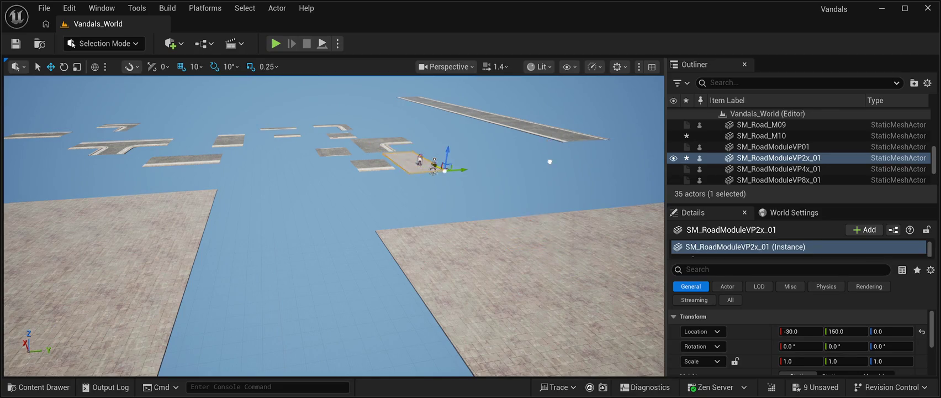
{"action": "left_click_drag", "start_coordinate": [457, 170], "coordinate": [621, 133]}
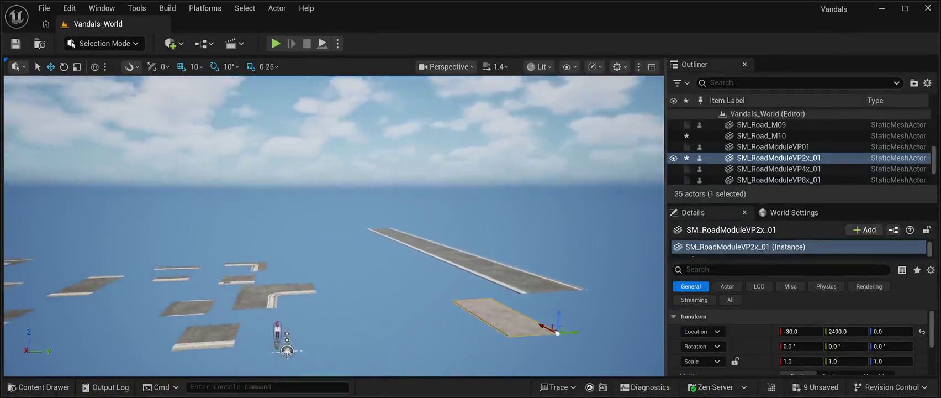
{"action": "mouse_move", "coordinate": [333, 165]}
{"action": "left_mouse_down"}
{"action": "mouse_move", "coordinate": [342, 243]}
{"action": "mouse_move", "coordinate": [331, 237]}
{"action": "left_mouse_up"}
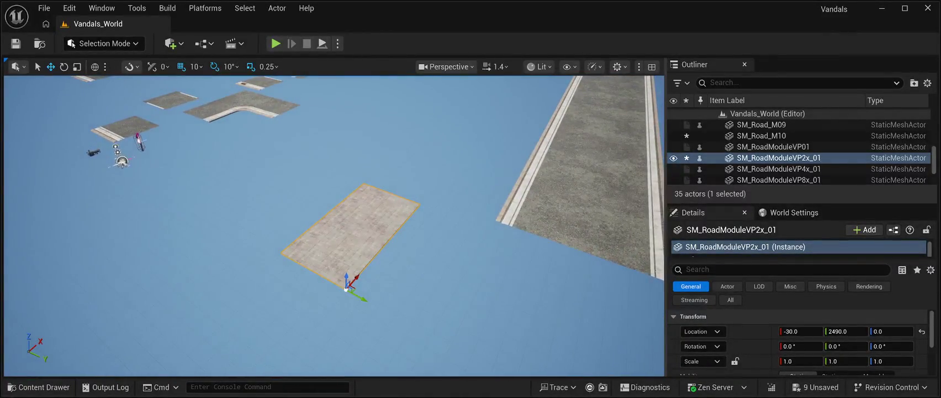
{"action": "mouse_move", "coordinate": [362, 297]}
{"action": "left_mouse_down"}
{"action": "mouse_move", "coordinate": [460, 315]}
{"action": "mouse_move", "coordinate": [448, 290]}
{"action": "mouse_move", "coordinate": [491, 235]}
{"action": "mouse_move", "coordinate": [514, 217]}
{"action": "mouse_move", "coordinate": [517, 226]}
{"action": "mouse_move", "coordinate": [518, 166]}
{"action": "mouse_move", "coordinate": [496, 177]}
{"action": "mouse_move", "coordinate": [464, 231]}
{"action": "left_mouse_up"}
{"action": "mouse_move", "coordinate": [430, 268]}
{"action": "left_mouse_down"}
{"action": "mouse_move", "coordinate": [364, 254]}
{"action": "mouse_move", "coordinate": [337, 279]}
{"action": "left_mouse_up"}
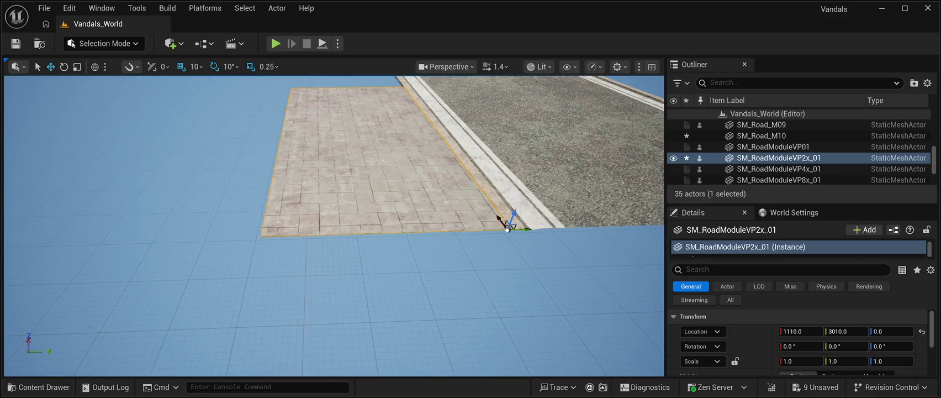
{"action": "mouse_move", "coordinate": [507, 227]}
{"action": "left_mouse_down"}
{"action": "mouse_move", "coordinate": [481, 169]}
{"action": "mouse_move", "coordinate": [486, 226]}
{"action": "mouse_move", "coordinate": [448, 166]}
{"action": "mouse_move", "coordinate": [442, 185]}
{"action": "mouse_move", "coordinate": [441, 160]}
{"action": "mouse_move", "coordinate": [444, 188]}
{"action": "mouse_move", "coordinate": [428, 193]}
{"action": "mouse_move", "coordinate": [412, 144]}
{"action": "mouse_move", "coordinate": [419, 185]}
{"action": "left_mouse_up"}
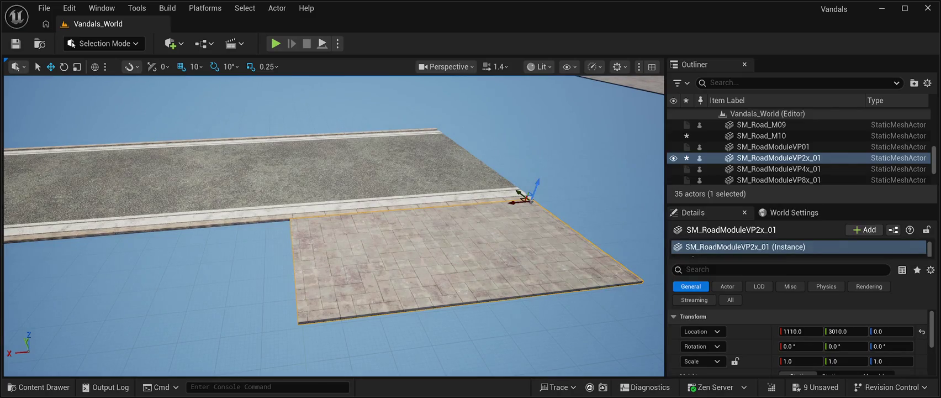
Duplicate the paving tile four times, placing each copy 1000 units further along X.
{"action": "key", "text": "ctrl+d"}
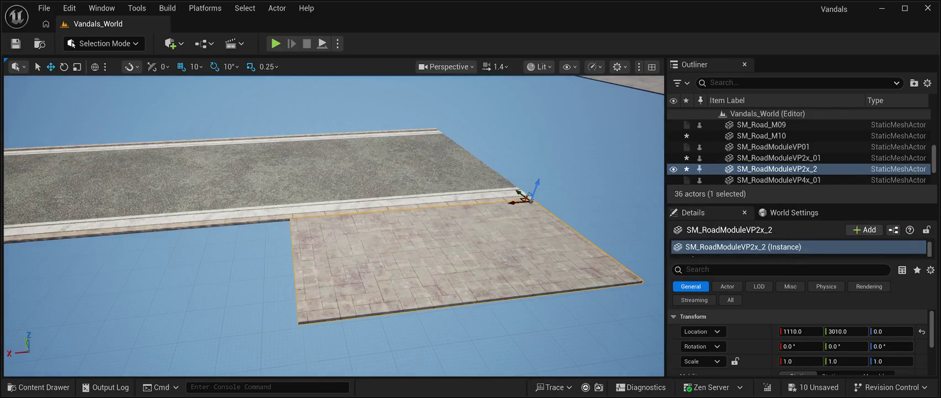
{"action": "mouse_move", "coordinate": [513, 200]}
{"action": "left_mouse_down"}
{"action": "mouse_move", "coordinate": [243, 209]}
{"action": "mouse_move", "coordinate": [335, 238]}
{"action": "left_mouse_up"}
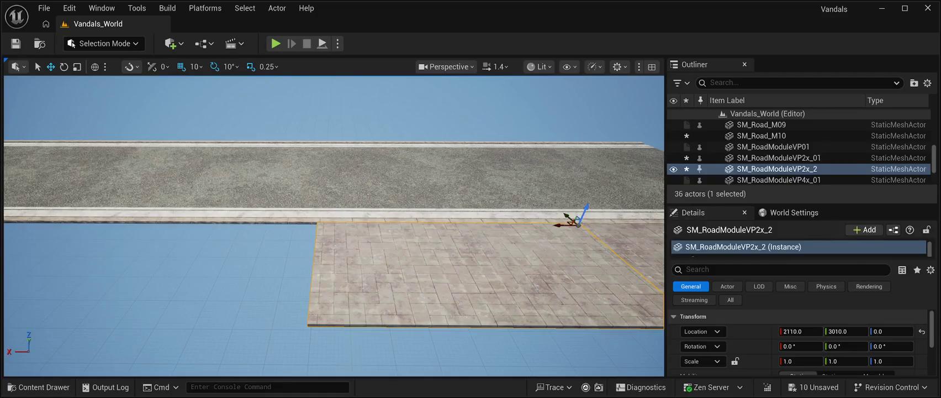
{"action": "key", "text": "ctrl+d"}
{"action": "mouse_move", "coordinate": [561, 225]}
{"action": "left_mouse_down"}
{"action": "mouse_move", "coordinate": [261, 222]}
{"action": "mouse_move", "coordinate": [300, 222]}
{"action": "left_mouse_up"}
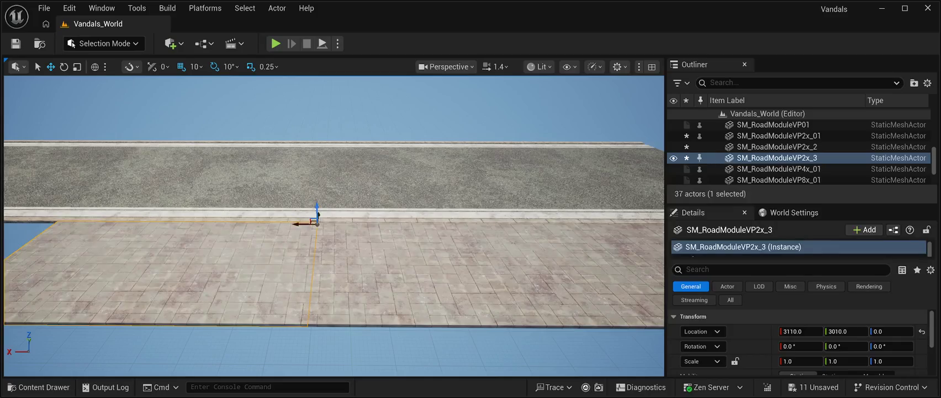
{"action": "key", "text": "f"}
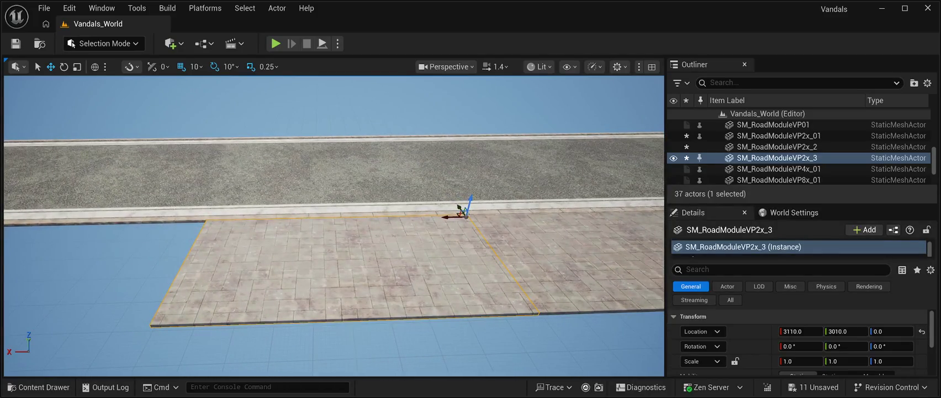
{"action": "key", "text": "ctrl+d"}
{"action": "left_click_drag", "start_coordinate": [432, 217], "coordinate": [182, 208]}
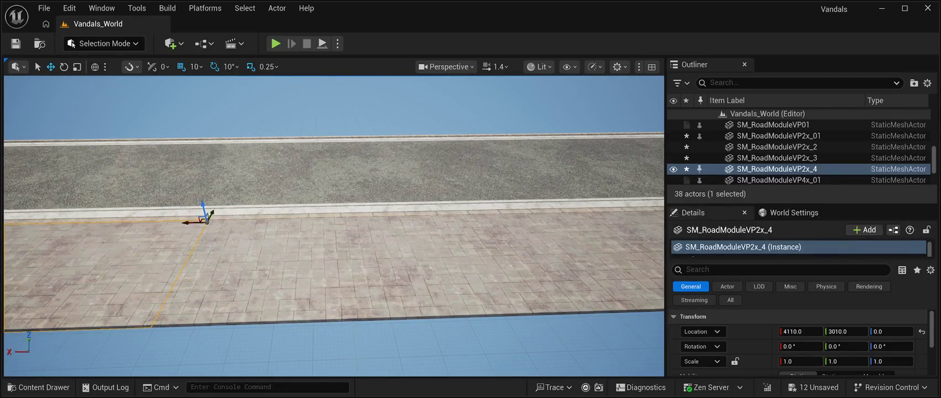
{"action": "key", "text": "f"}
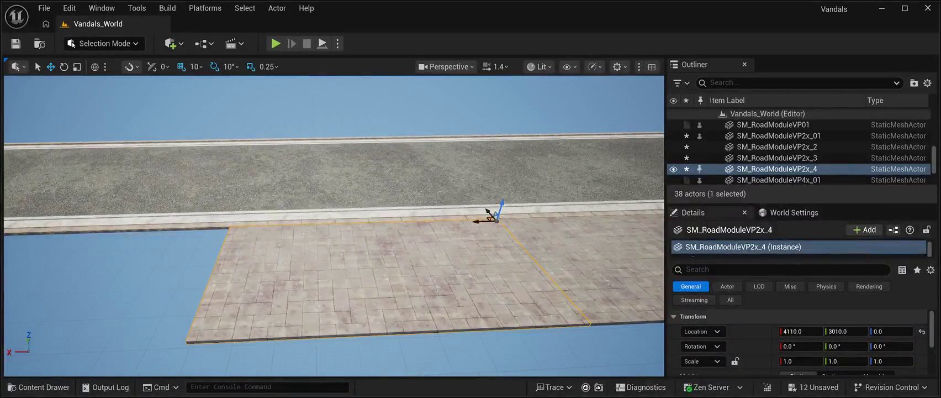
{"action": "key", "text": "ctrl+d"}
{"action": "mouse_move", "coordinate": [478, 221]}
{"action": "left_mouse_down"}
{"action": "mouse_move", "coordinate": [191, 218]}
{"action": "mouse_move", "coordinate": [207, 227]}
{"action": "left_mouse_up"}
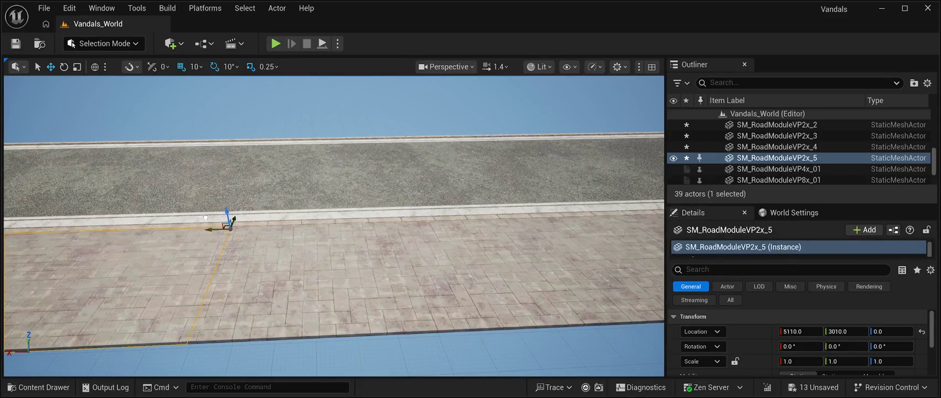
{"action": "key", "text": "f"}
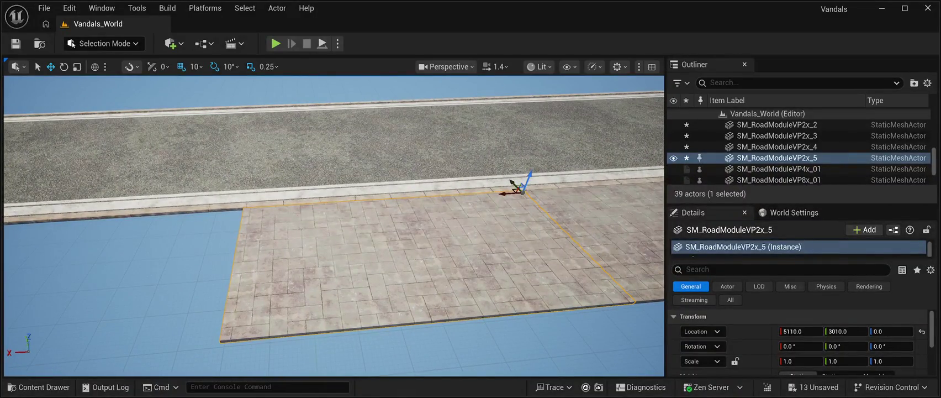
Add three more paving copies along X, ending with SM_RoadModuleVP2x_8 at 8110, 3010, 0.
{"action": "key", "text": "ctrl+d"}
{"action": "left_click_drag", "start_coordinate": [503, 193], "coordinate": [221, 213]}
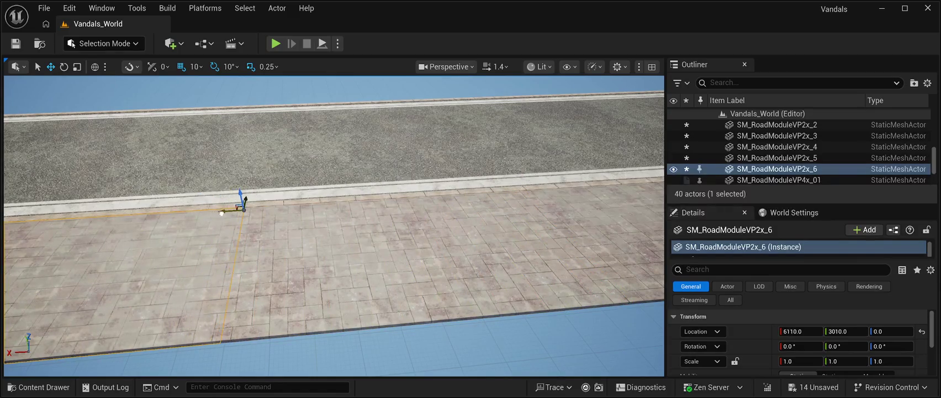
{"action": "key", "text": "f"}
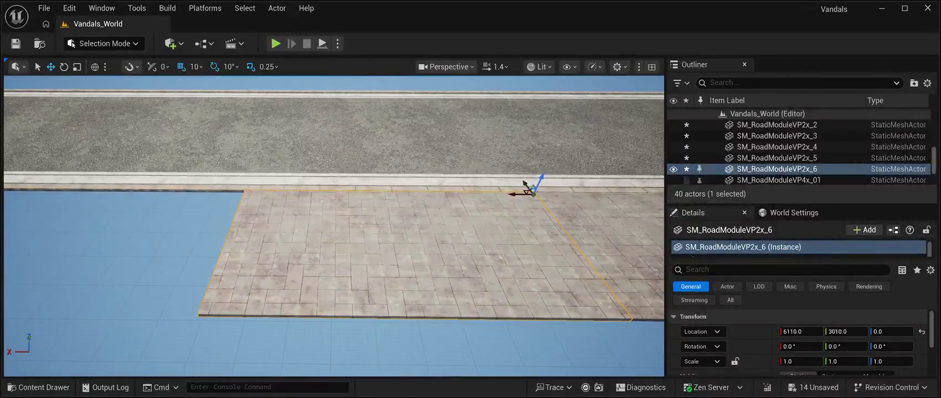
{"action": "key", "text": "ctrl+d"}
{"action": "mouse_move", "coordinate": [512, 193]}
{"action": "left_mouse_down"}
{"action": "mouse_move", "coordinate": [197, 193]}
{"action": "mouse_move", "coordinate": [491, 196]}
{"action": "left_mouse_up"}
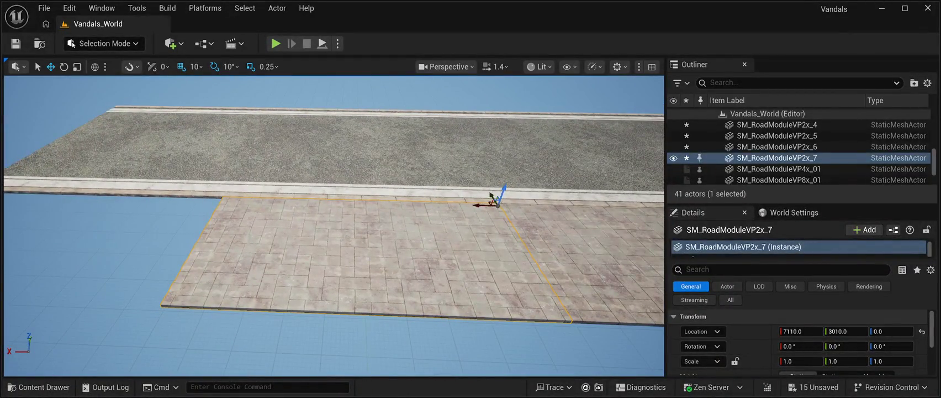
{"action": "key", "text": "ctrl+d"}
{"action": "left_click_drag", "start_coordinate": [476, 205], "coordinate": [202, 197]}
{"action": "left_click_drag", "start_coordinate": [331, 220], "coordinate": [408, 205]}
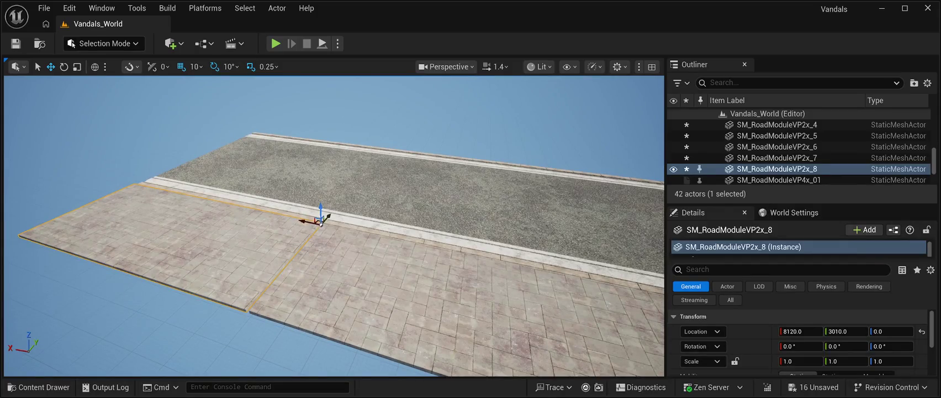
{"action": "mouse_move", "coordinate": [305, 222]}
{"action": "left_mouse_down"}
{"action": "mouse_move", "coordinate": [331, 207]}
{"action": "mouse_move", "coordinate": [326, 171]}
{"action": "mouse_move", "coordinate": [331, 226]}
{"action": "mouse_move", "coordinate": [331, 204]}
{"action": "mouse_move", "coordinate": [359, 215]}
{"action": "mouse_move", "coordinate": [359, 182]}
{"action": "mouse_move", "coordinate": [364, 227]}
{"action": "left_mouse_up"}
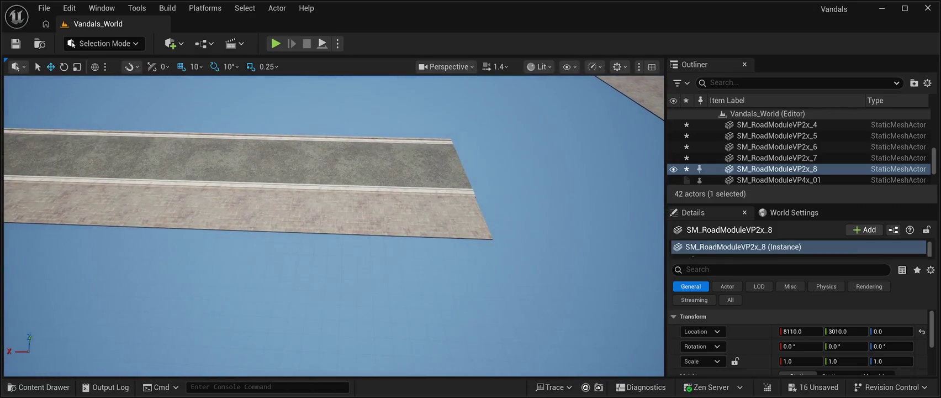
Duplicate the first paving tile onto the road's other side, flush with the far curb.
{"action": "left_click", "coordinate": [422, 215]}
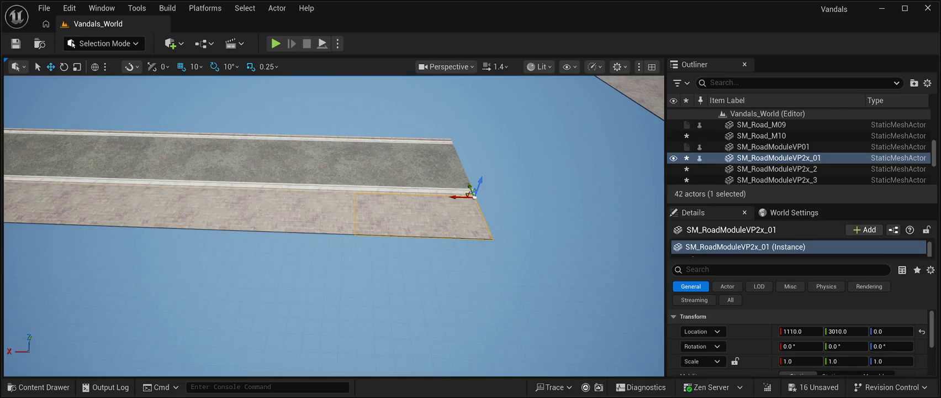
{"action": "key", "text": "ctrl+a"}
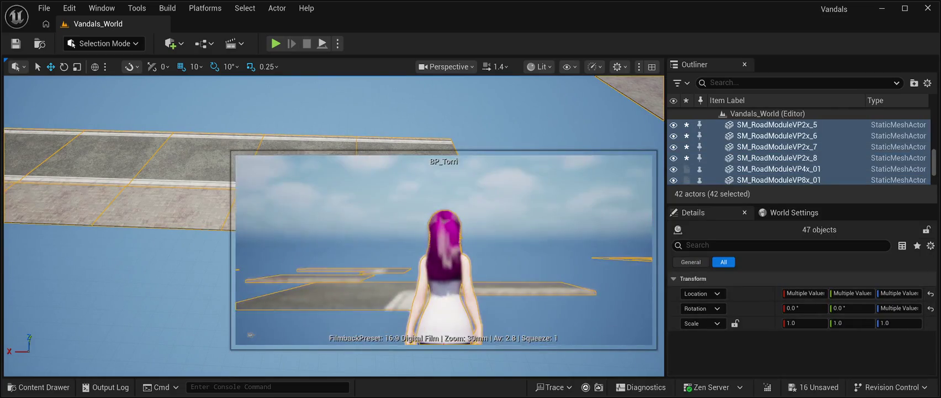
{"action": "left_click", "coordinate": [166, 207]}
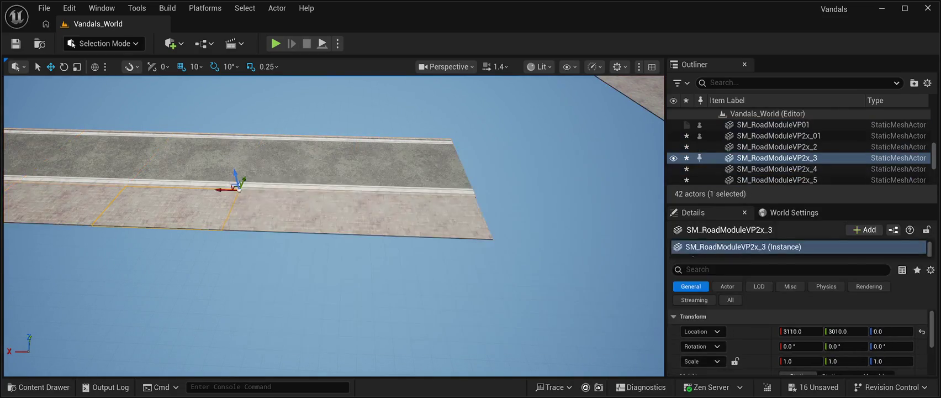
{"action": "left_click", "coordinate": [422, 215]}
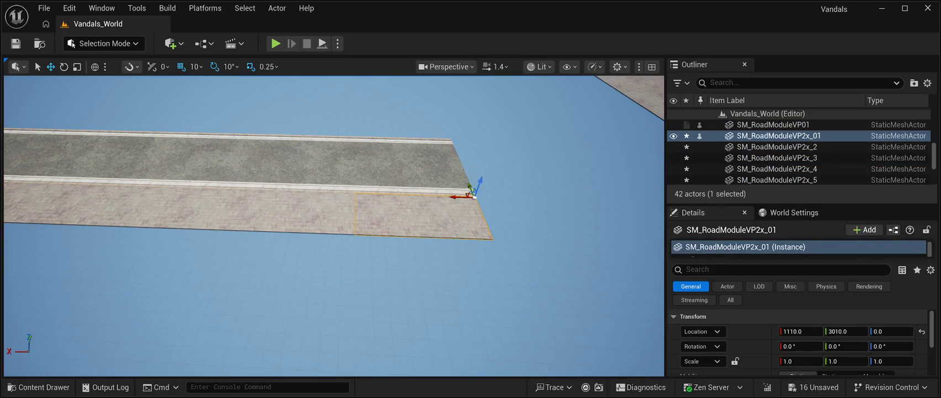
{"action": "key", "text": "ctrl+d"}
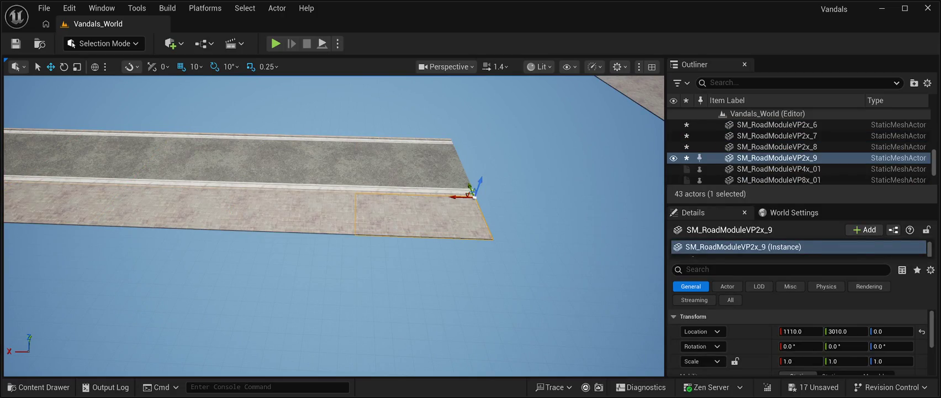
{"action": "mouse_move", "coordinate": [470, 188]}
{"action": "left_mouse_down"}
{"action": "mouse_move", "coordinate": [467, 105]}
{"action": "mouse_move", "coordinate": [469, 165]}
{"action": "mouse_move", "coordinate": [435, 166]}
{"action": "left_mouse_up"}
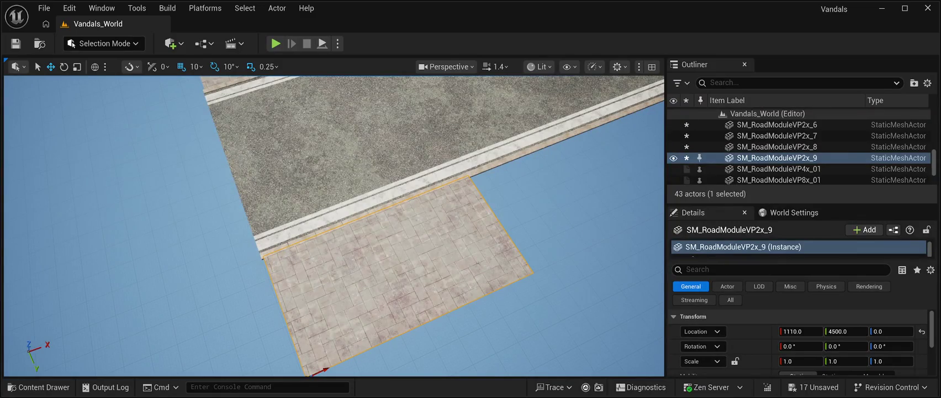
{"action": "mouse_move", "coordinate": [328, 369]}
{"action": "left_mouse_down"}
{"action": "mouse_move", "coordinate": [325, 353]}
{"action": "mouse_move", "coordinate": [312, 368]}
{"action": "mouse_move", "coordinate": [386, 368]}
{"action": "left_mouse_up"}
Add two more slab copies along X in the Y 4510 row, the latest at X 3100.
{"action": "key", "text": "ctrl+d"}
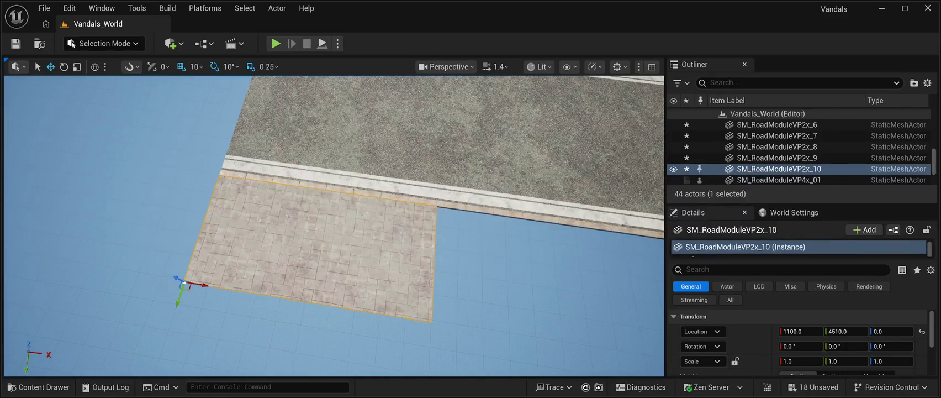
{"action": "mouse_move", "coordinate": [204, 284]}
{"action": "left_mouse_down"}
{"action": "mouse_move", "coordinate": [422, 325]}
{"action": "mouse_move", "coordinate": [463, 311]}
{"action": "mouse_move", "coordinate": [441, 311]}
{"action": "mouse_move", "coordinate": [452, 303]}
{"action": "left_mouse_up"}
{"action": "left_click_drag", "start_coordinate": [331, 331], "coordinate": [309, 331]}
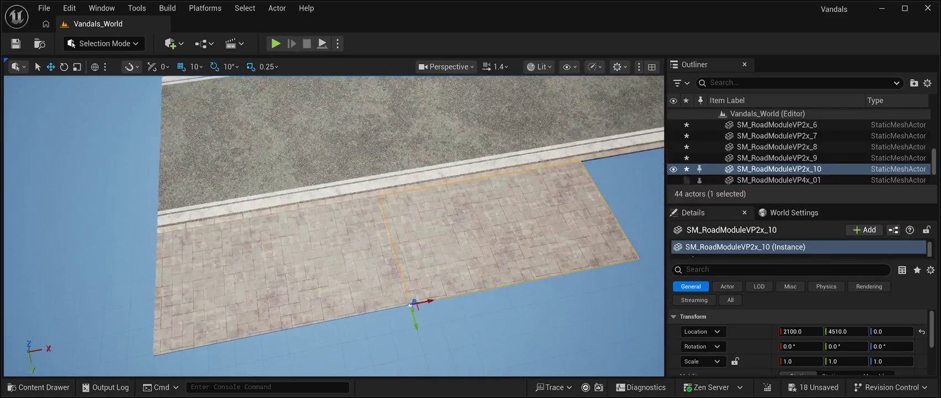
{"action": "left_click_drag", "start_coordinate": [331, 221], "coordinate": [370, 221]}
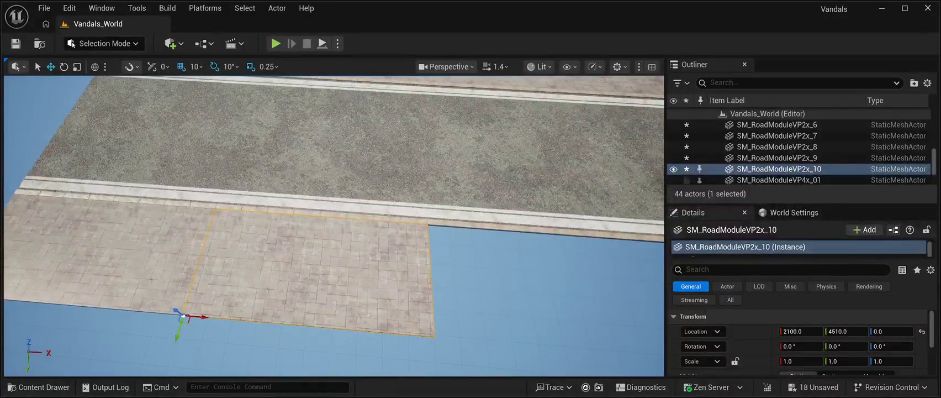
{"action": "key", "text": "ctrl+d"}
{"action": "mouse_move", "coordinate": [200, 316]}
{"action": "left_mouse_down"}
{"action": "mouse_move", "coordinate": [448, 331]}
{"action": "mouse_move", "coordinate": [451, 301]}
{"action": "mouse_move", "coordinate": [486, 300]}
{"action": "left_mouse_up"}
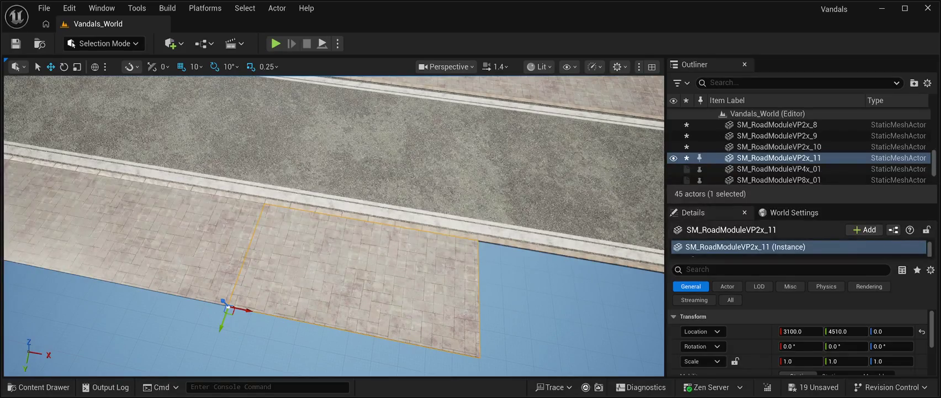
Add two more slab copies along X in the Y 4510 row, starting at X 4100.
{"action": "key", "text": "ctrl+d"}
{"action": "left_click_drag", "start_coordinate": [242, 310], "coordinate": [500, 362]}
{"action": "scroll", "coordinate": [497, 320], "scroll_direction": "down", "scroll_amount": 2}
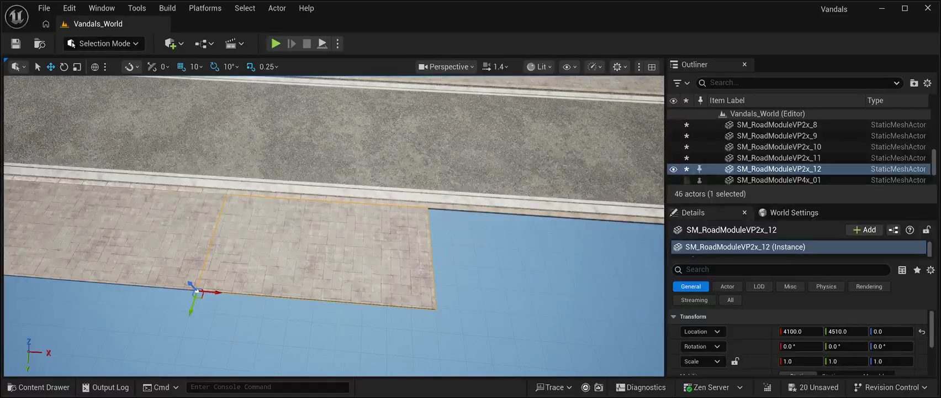
{"action": "key", "text": "ctrl+d"}
{"action": "mouse_move", "coordinate": [213, 291]}
{"action": "left_mouse_down"}
{"action": "mouse_move", "coordinate": [475, 312]}
{"action": "mouse_move", "coordinate": [456, 310]}
{"action": "left_mouse_up"}
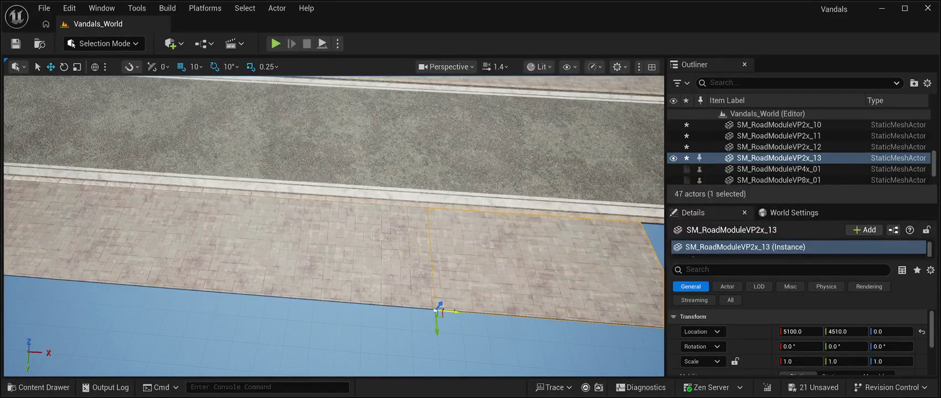
{"action": "key", "text": "d"}
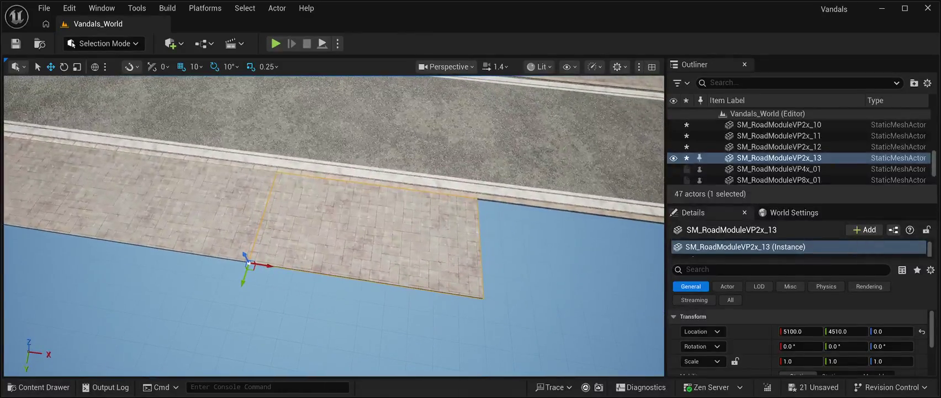
Add three more slab copies along X, the last, SM_RoadModuleVP2x_16, reaching X 8100.
{"action": "key", "text": "ctrl+d"}
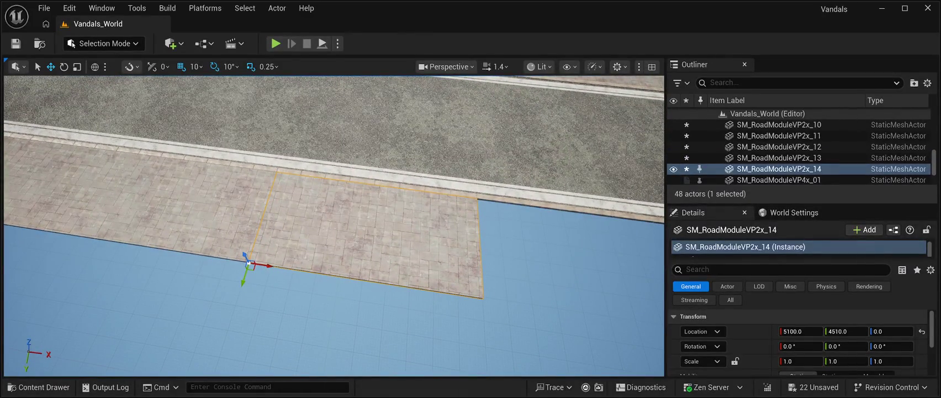
{"action": "left_click_drag", "start_coordinate": [250, 263], "coordinate": [500, 293]}
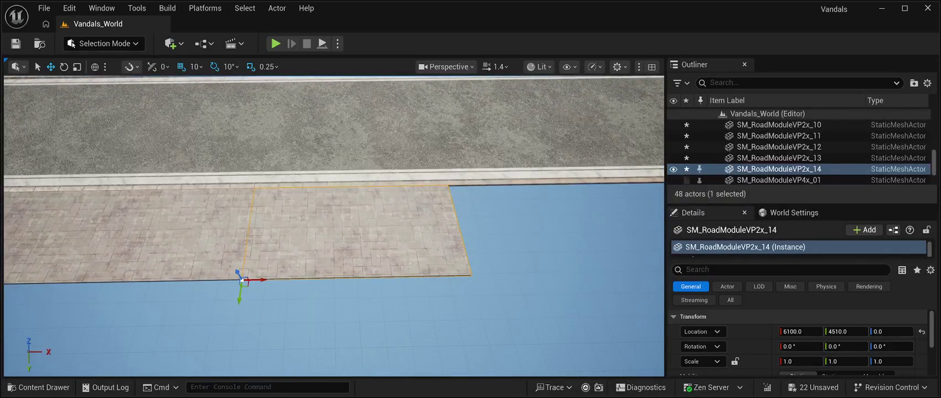
{"action": "key", "text": "ctrl+d"}
{"action": "left_click_drag", "start_coordinate": [248, 282], "coordinate": [497, 292]}
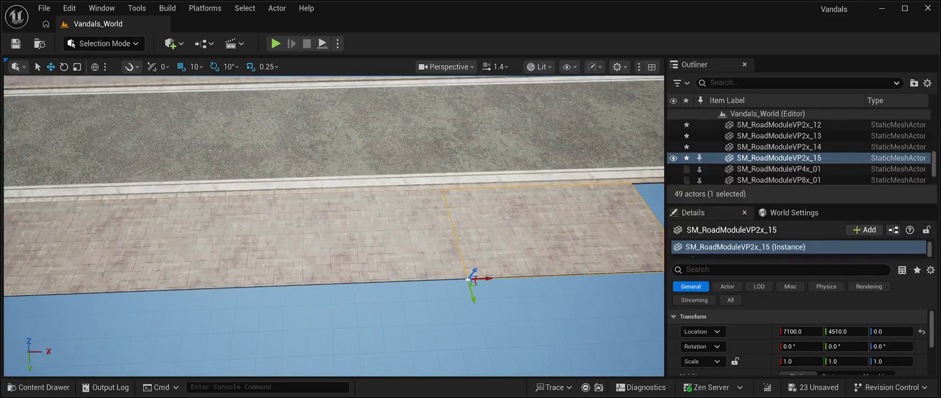
{"action": "key", "text": "ctrl+d"}
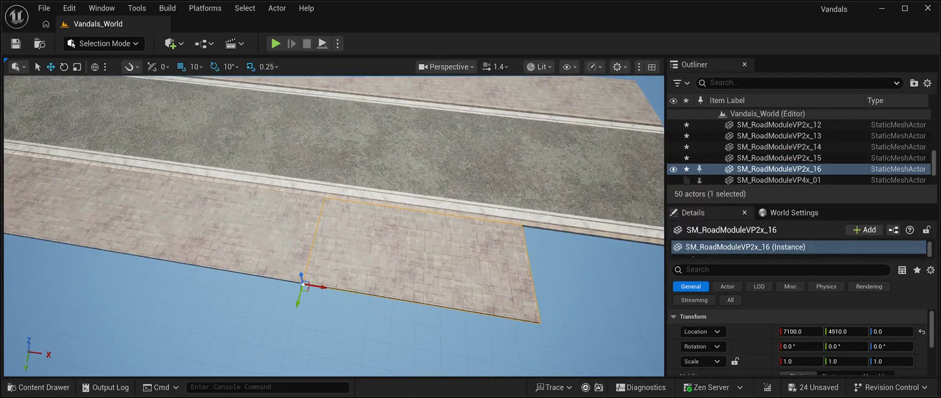
{"action": "left_click_drag", "start_coordinate": [321, 287], "coordinate": [550, 298]}
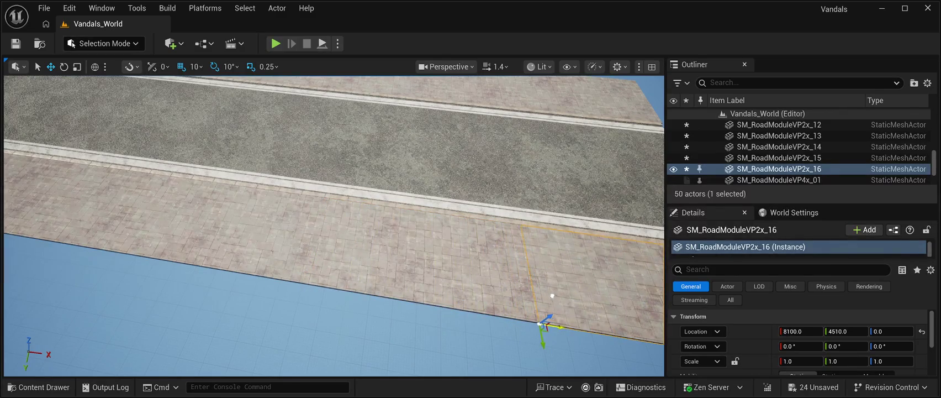
{"action": "scroll", "coordinate": [551, 296], "scroll_direction": "down", "scroll_amount": 5}
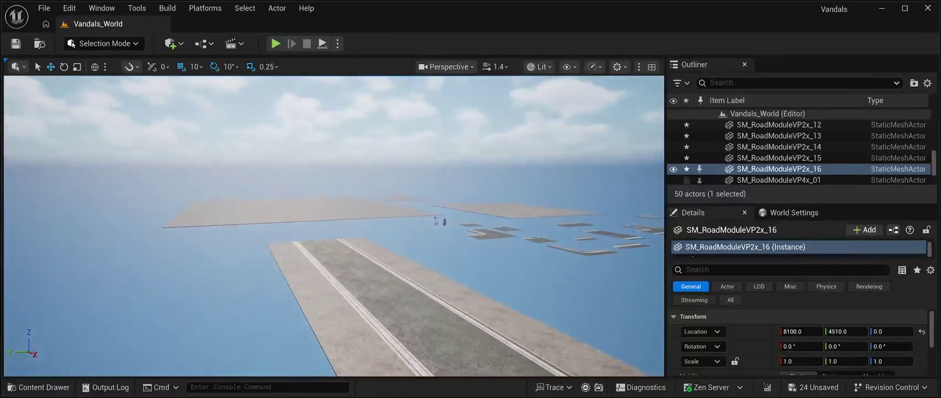
Look along the road and save the level's 24 pending changes.
{"action": "mouse_move", "coordinate": [552, 295]}
{"action": "left_mouse_down"}
{"action": "mouse_move", "coordinate": [569, 270]}
{"action": "mouse_move", "coordinate": [569, 237]}
{"action": "left_mouse_up"}
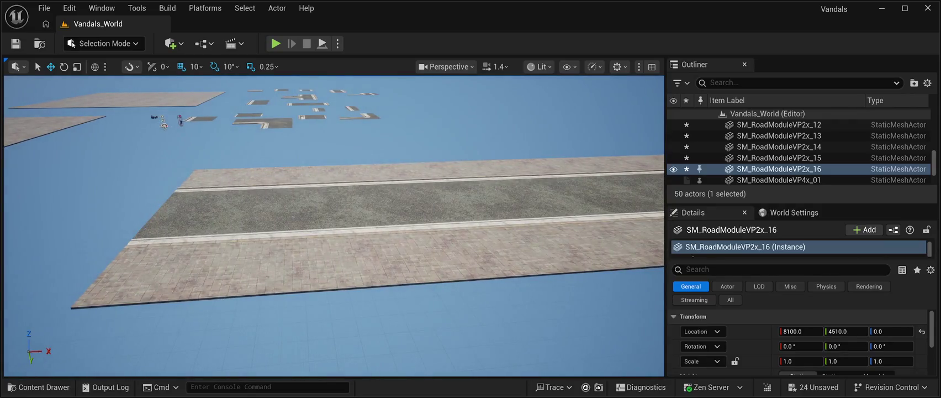
{"action": "left_click", "coordinate": [16, 43]}
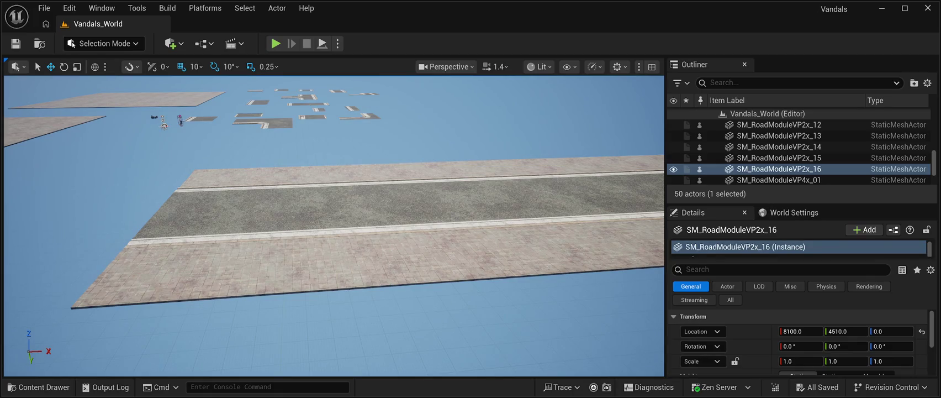
{"action": "mouse_move", "coordinate": [569, 237]}
{"action": "left_mouse_down"}
{"action": "mouse_move", "coordinate": [568, 188]}
{"action": "mouse_move", "coordinate": [569, 215]}
{"action": "mouse_move", "coordinate": [549, 155]}
{"action": "mouse_move", "coordinate": [566, 157]}
{"action": "left_mouse_up"}
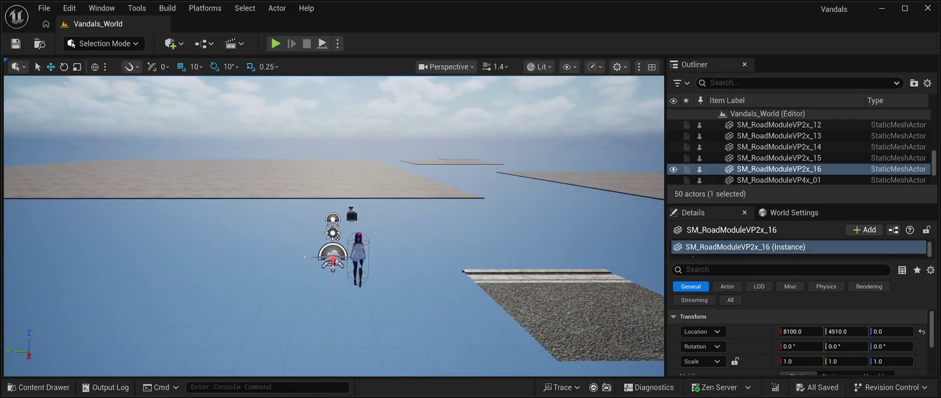
Select BP_Torri and drag her along Y through 960 and 1850 to 2640.
{"action": "left_click", "coordinate": [358, 254]}
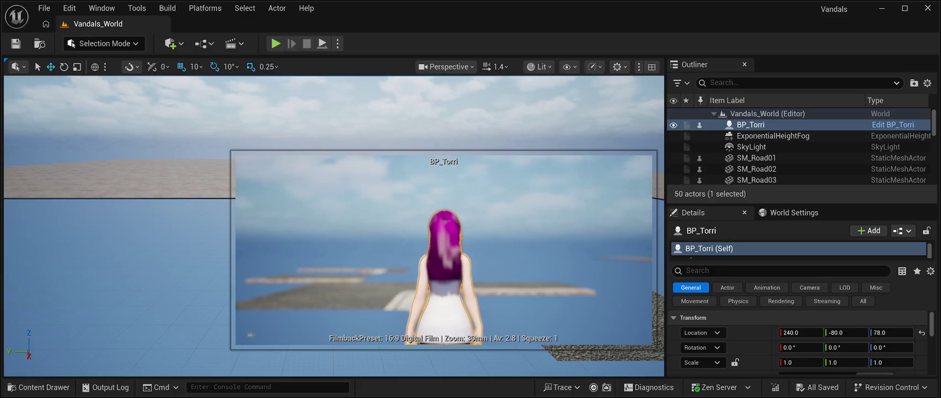
{"action": "mouse_move", "coordinate": [210, 265]}
{"action": "left_mouse_down"}
{"action": "mouse_move", "coordinate": [218, 250]}
{"action": "mouse_move", "coordinate": [207, 248]}
{"action": "left_mouse_up"}
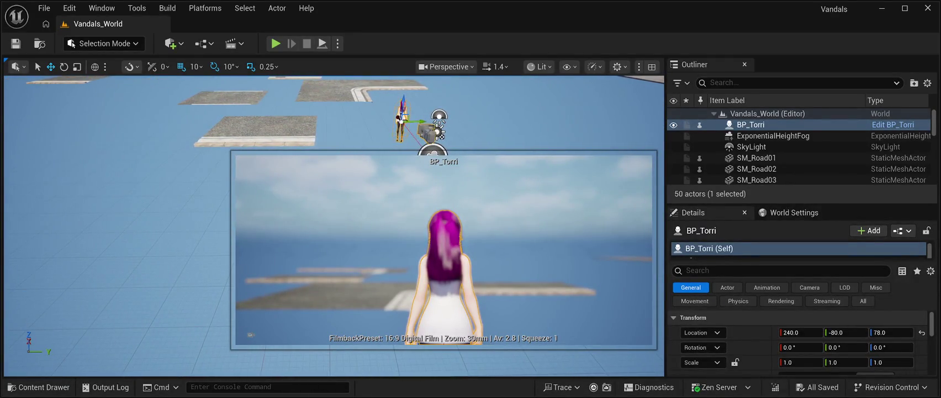
{"action": "left_click_drag", "start_coordinate": [419, 121], "coordinate": [657, 119]}
{"action": "key", "text": "Right"}
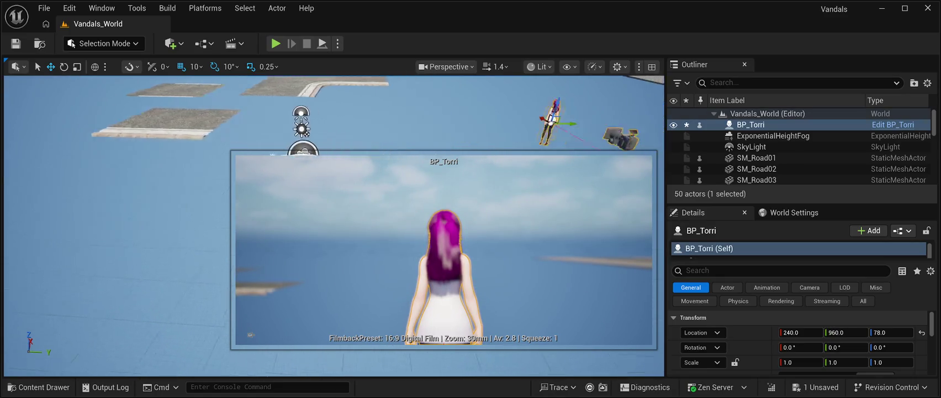
{"action": "key", "text": "Right"}
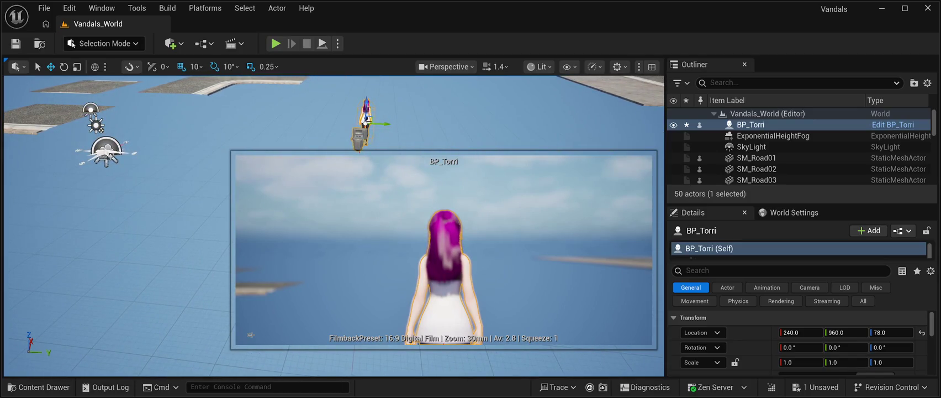
{"action": "left_click_drag", "start_coordinate": [366, 123], "coordinate": [607, 127]}
{"action": "key", "text": "Right"}
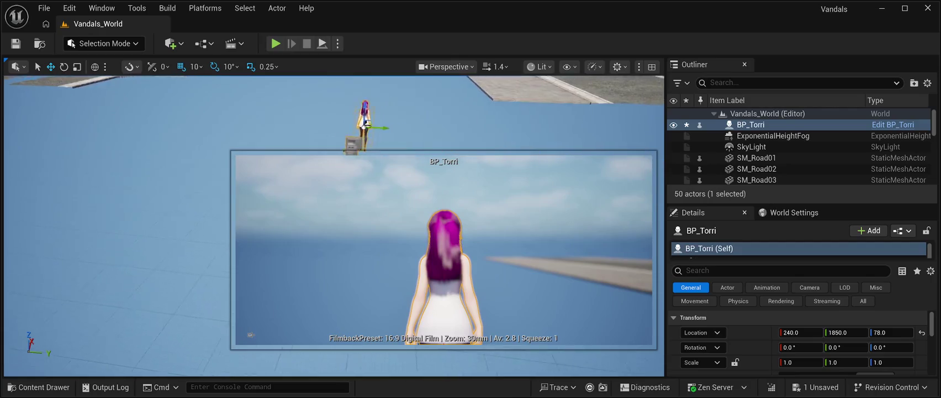
{"action": "key", "text": "Left"}
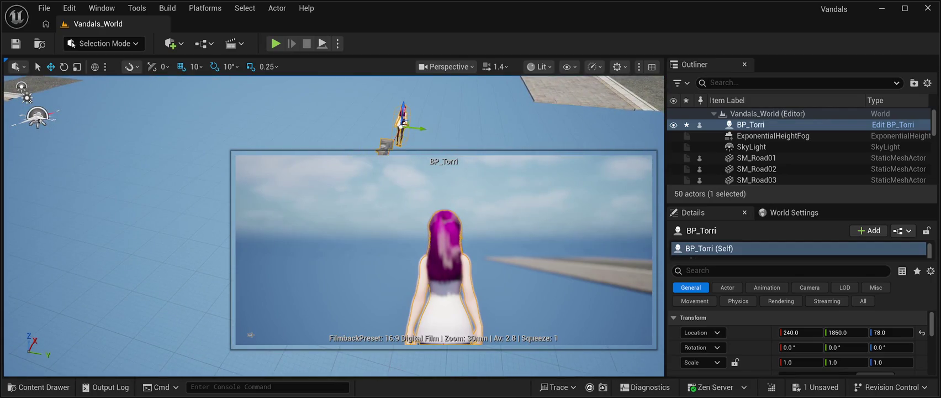
{"action": "left_click_drag", "start_coordinate": [415, 128], "coordinate": [625, 139]}
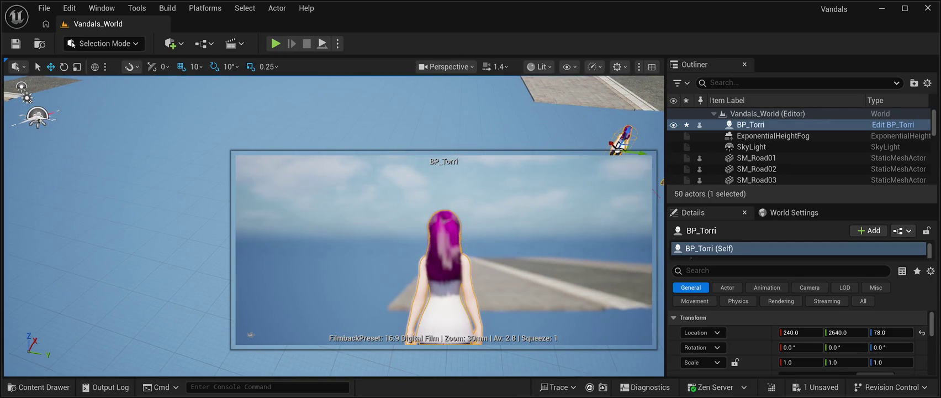
{"action": "key", "text": "Right"}
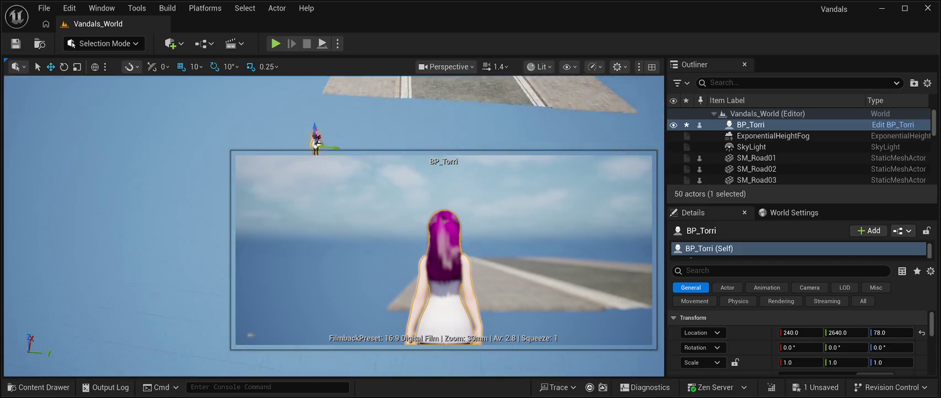
{"action": "key", "text": "Left"}
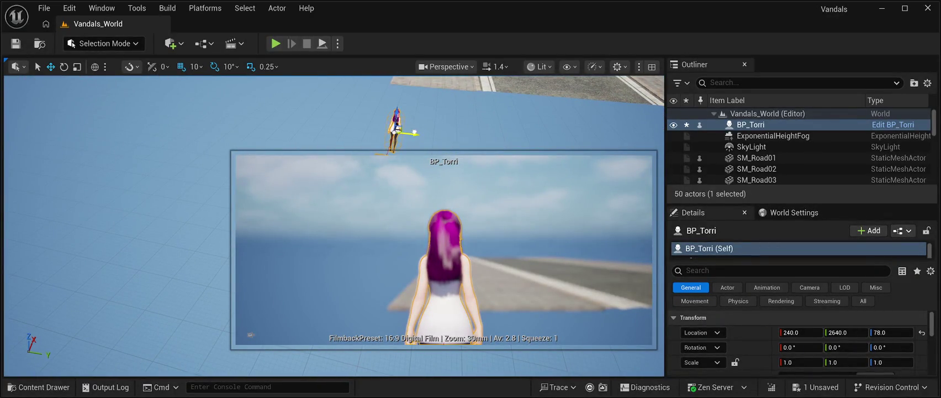
Move BP_Torri on to Y 3370, across onto the road, then back to Y 2650.
{"action": "left_click_drag", "start_coordinate": [415, 132], "coordinate": [586, 132]}
{"action": "key", "text": "Right"}
{"action": "key", "text": "Left"}
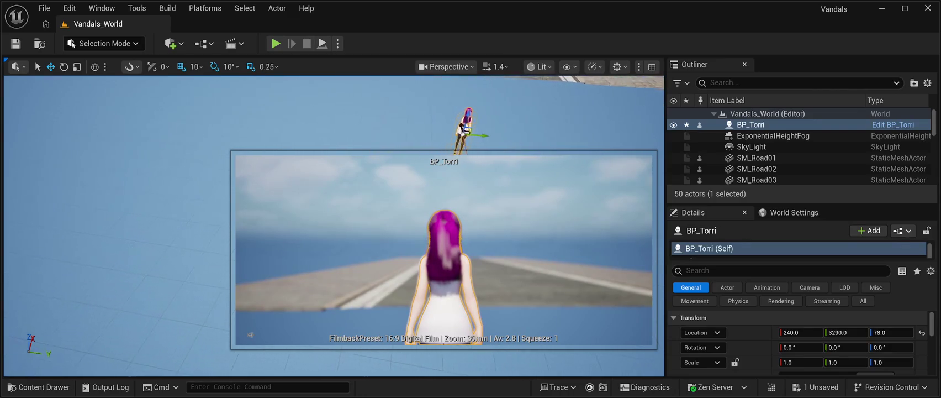
{"action": "left_click_drag", "start_coordinate": [472, 134], "coordinate": [519, 135]}
{"action": "key", "text": "Right"}
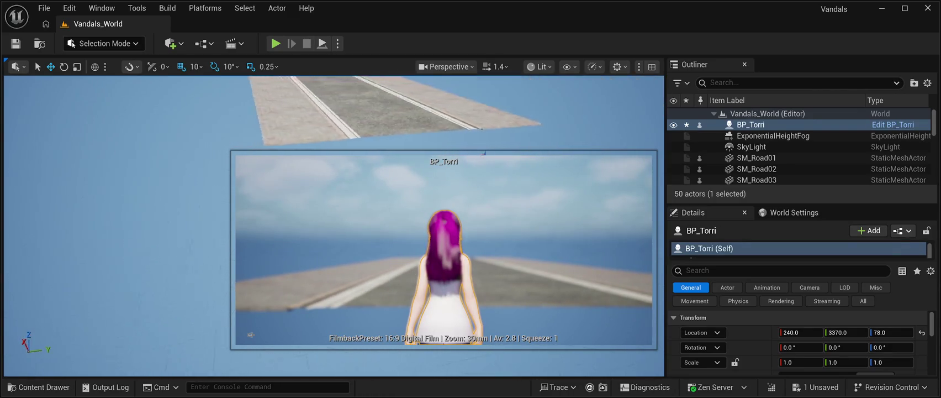
{"action": "key", "text": "Left"}
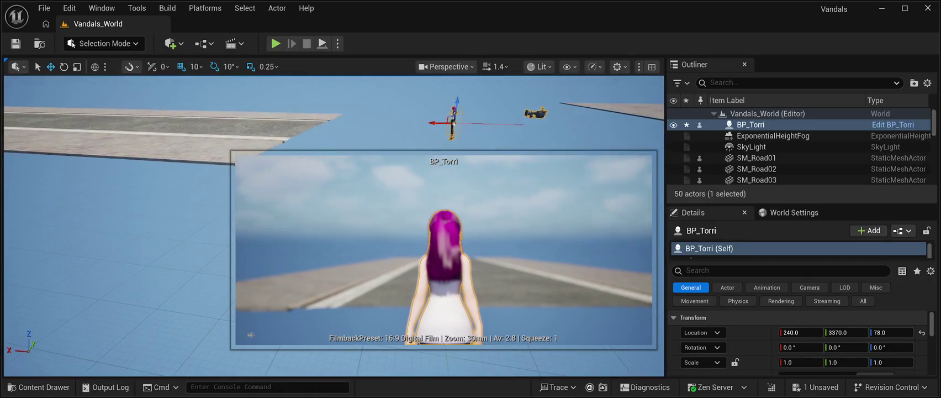
{"action": "left_click_drag", "start_coordinate": [433, 122], "coordinate": [265, 117]}
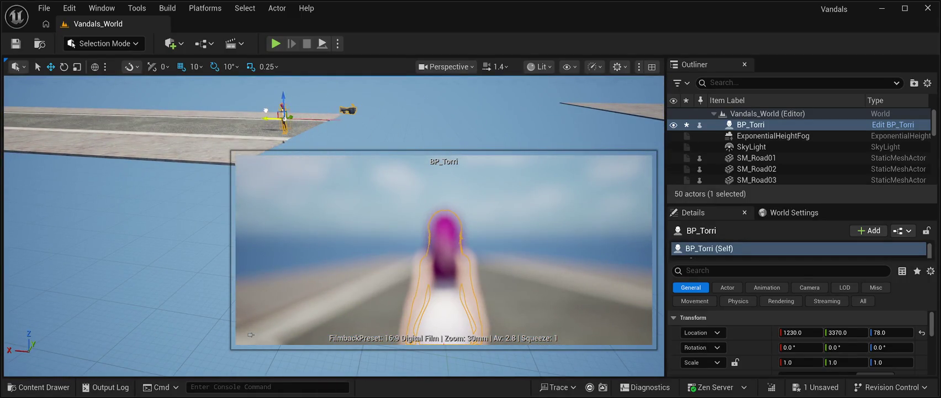
{"action": "key", "text": "Left"}
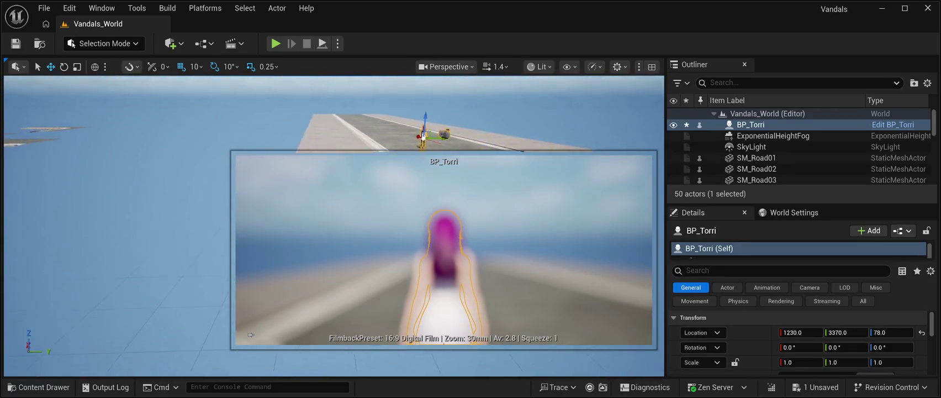
{"action": "key", "text": "Left"}
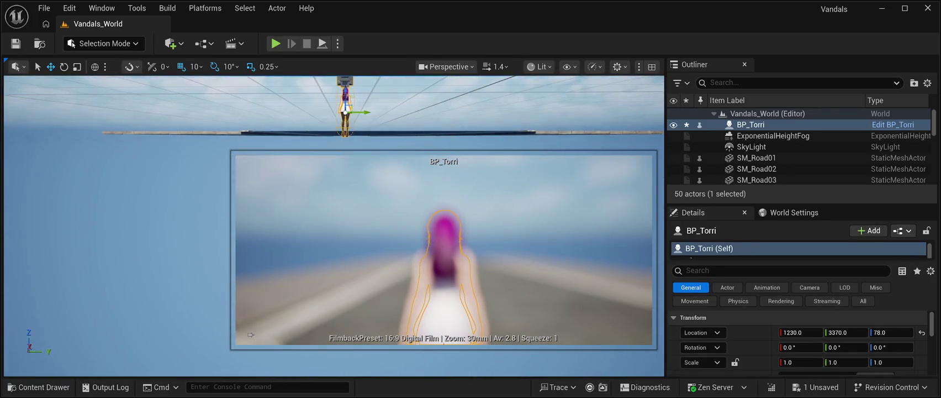
{"action": "left_click_drag", "start_coordinate": [367, 111], "coordinate": [176, 101]}
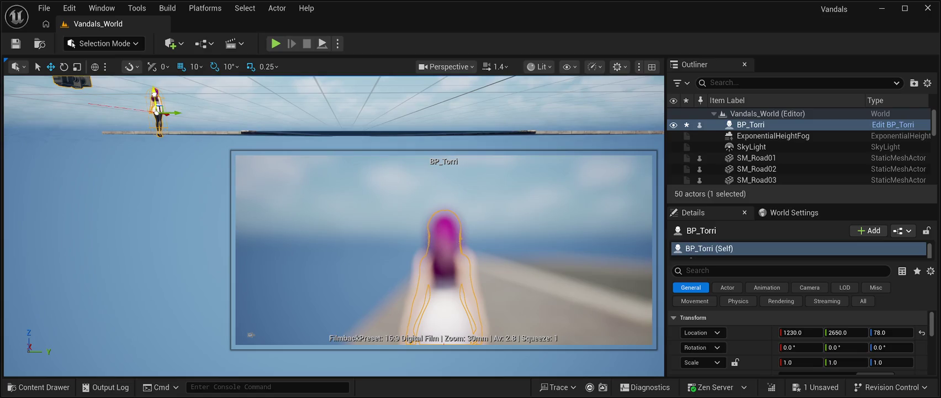
Lift BP_Torri from Z 88 to 98 above the paving and save with Ctrl+S.
{"action": "left_click_drag", "start_coordinate": [155, 93], "coordinate": [155, 90]}
{"action": "key", "text": "Left"}
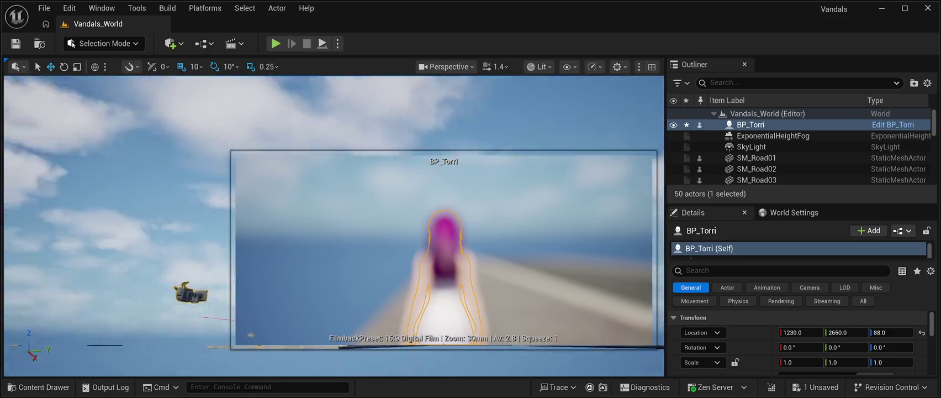
{"action": "key", "text": "Up"}
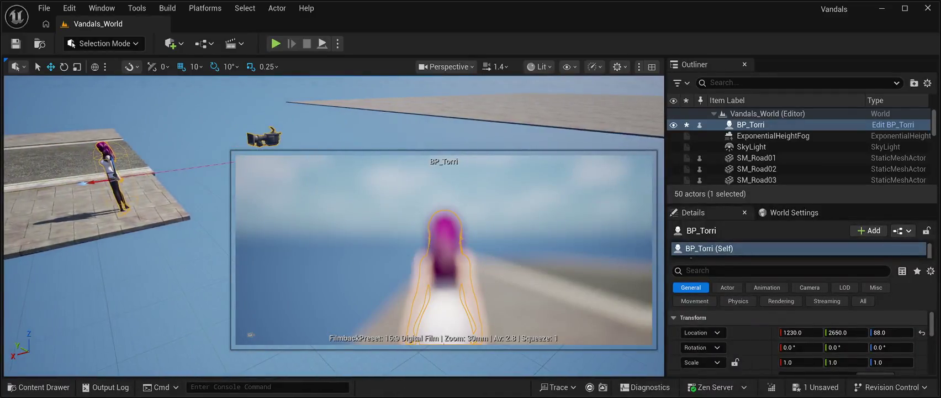
{"action": "key", "text": "Down"}
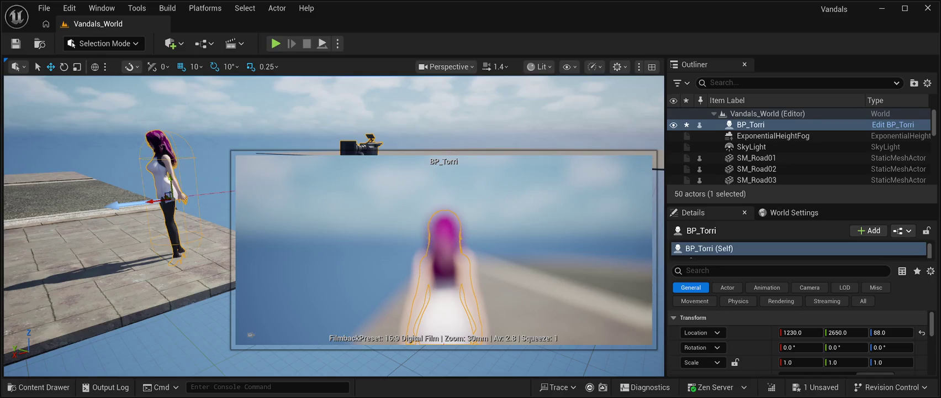
{"action": "left_click_drag", "start_coordinate": [891, 331], "coordinate": [897, 332]}
{"action": "key", "text": "Right"}
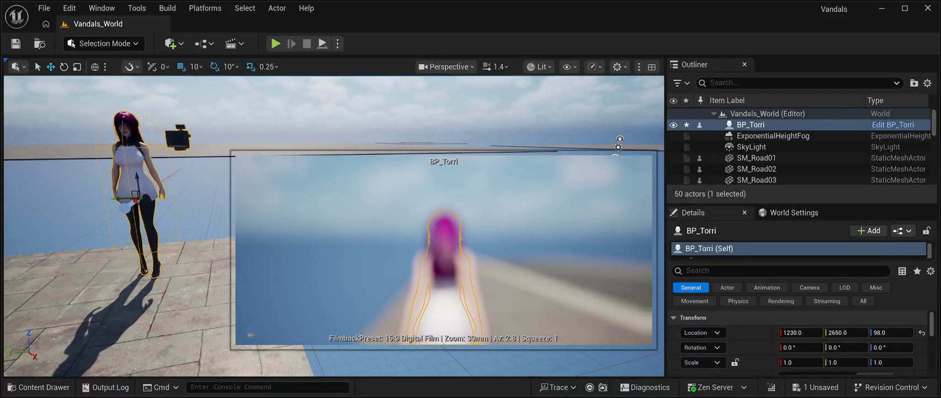
{"action": "key", "text": "ctrl+s"}
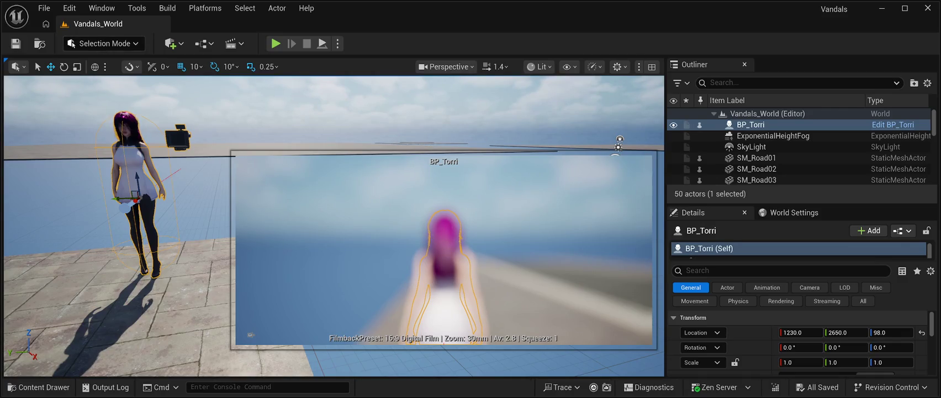
{"action": "key", "text": "Escape"}
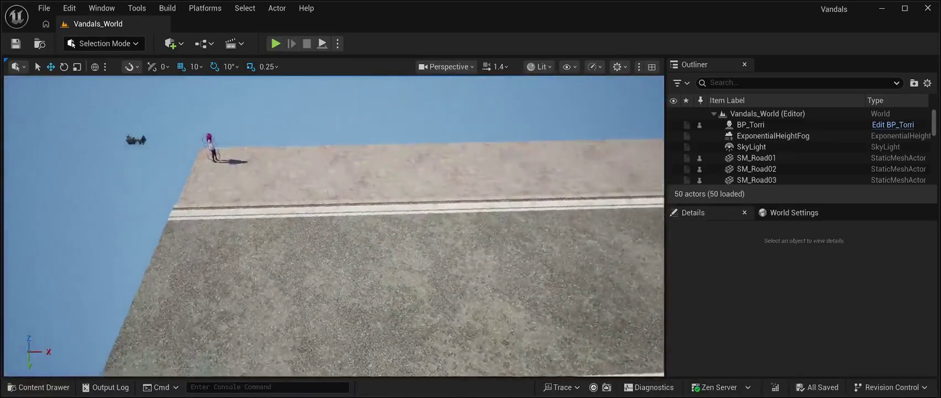
Open the Content Drawer on the CyberPunkMegapack Meshes folder with Ctrl+Space.
{"action": "key", "text": "ctrl+space"}
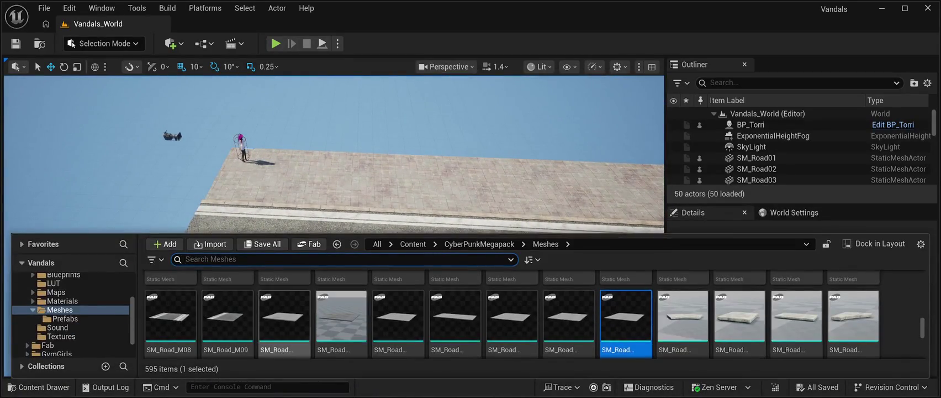
Open the Prefabs folder, scroll through its 112 building prefabs, and select SM_SlumPrefab10.
{"action": "left_click", "coordinate": [65, 318]}
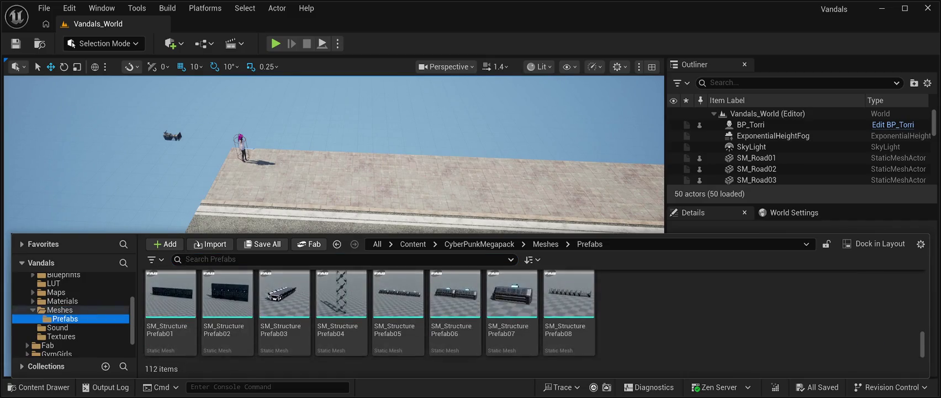
{"action": "scroll", "coordinate": [455, 309], "scroll_direction": "down", "scroll_amount": 5}
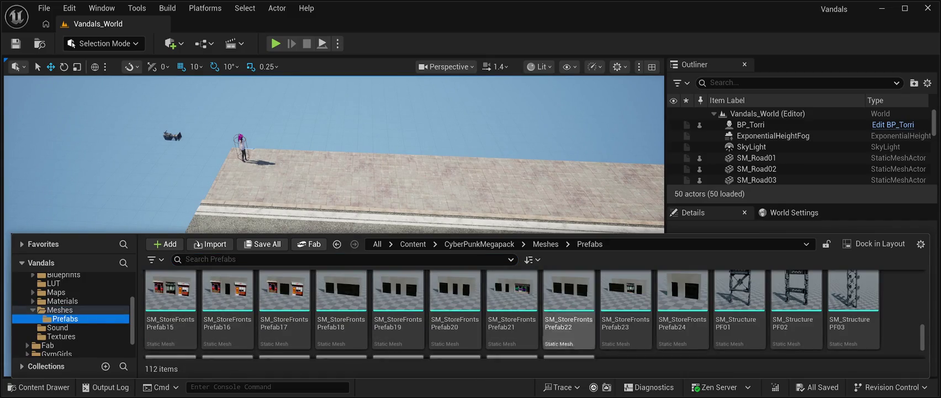
{"action": "scroll", "coordinate": [454, 309], "scroll_direction": "down", "scroll_amount": 2}
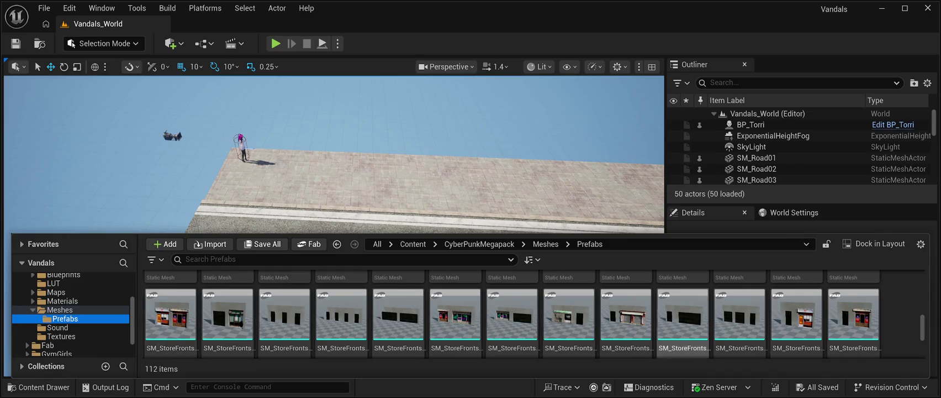
{"action": "scroll", "coordinate": [739, 315], "scroll_direction": "down", "scroll_amount": 2}
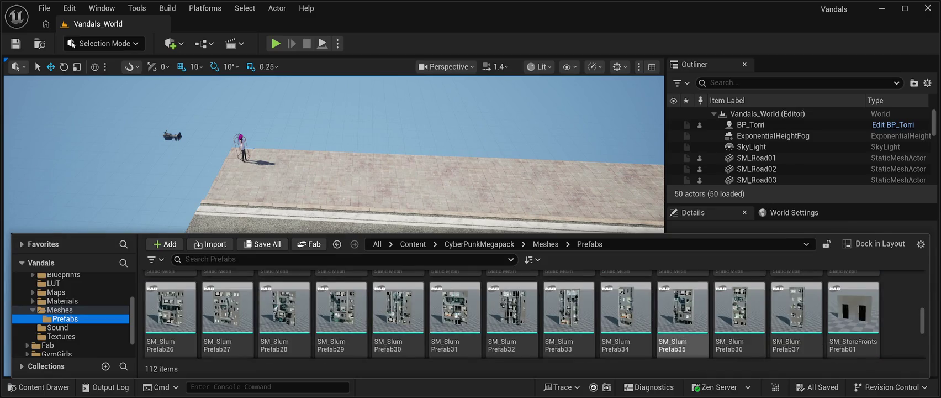
{"action": "scroll", "coordinate": [341, 312], "scroll_direction": "up", "scroll_amount": 1}
{"action": "scroll", "coordinate": [568, 321], "scroll_direction": "up", "scroll_amount": 2}
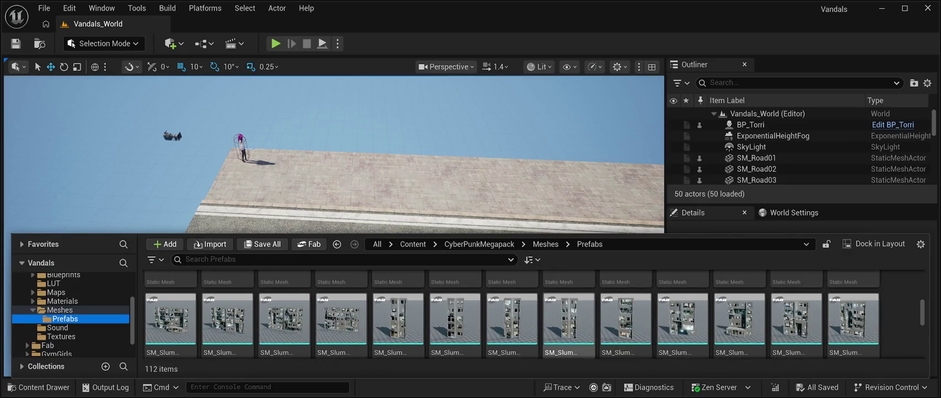
{"action": "scroll", "coordinate": [568, 320], "scroll_direction": "up", "scroll_amount": 2}
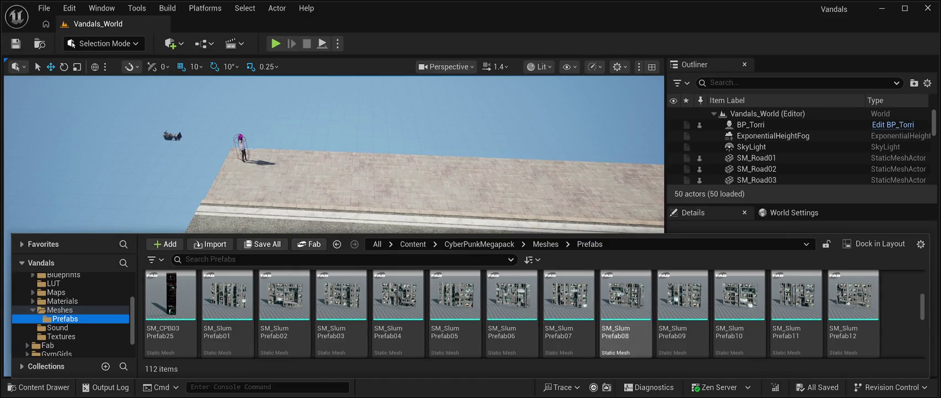
{"action": "left_click", "coordinate": [740, 301]}
{"action": "key", "text": "ctrl+space"}
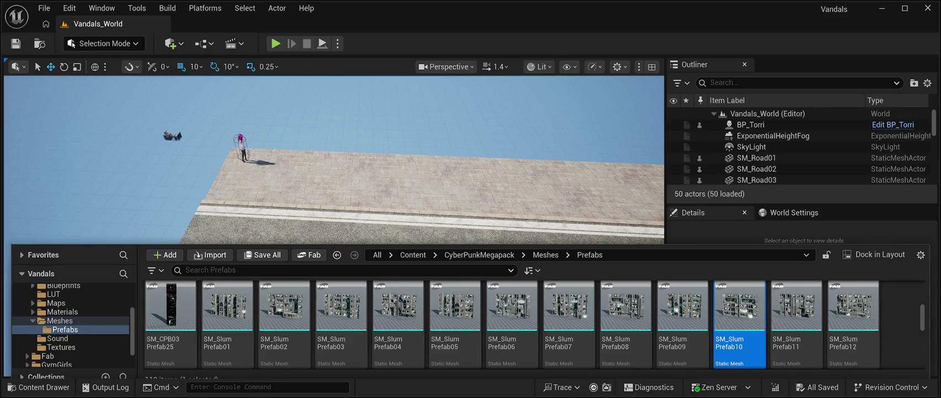
Drop SM_SlumPrefab10 into the level at Z 0 and slide it beside the sidewalk at 1110, 2510.
{"action": "left_click_drag", "start_coordinate": [740, 307], "coordinate": [532, 153]}
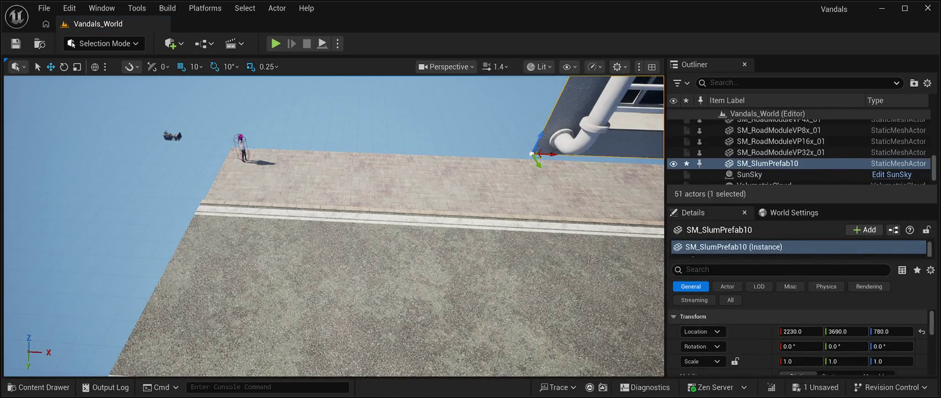
{"action": "key", "text": "f"}
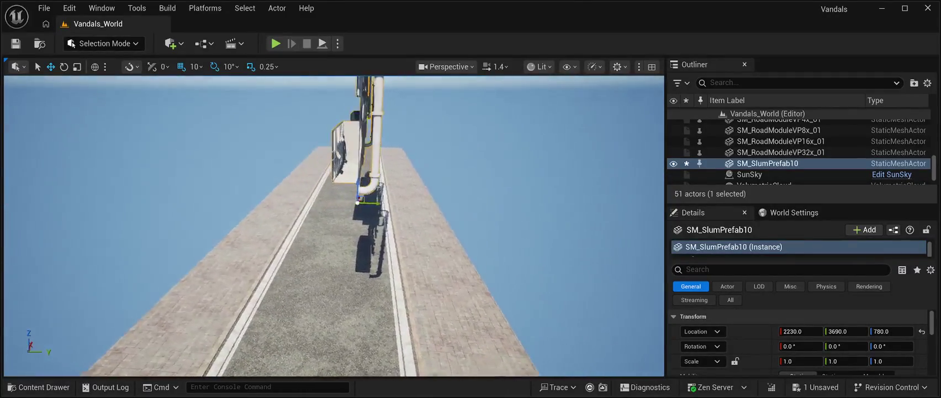
{"action": "mouse_move", "coordinate": [381, 202]}
{"action": "left_mouse_down"}
{"action": "mouse_move", "coordinate": [232, 232]}
{"action": "mouse_move", "coordinate": [94, 215]}
{"action": "mouse_move", "coordinate": [80, 193]}
{"action": "left_mouse_up"}
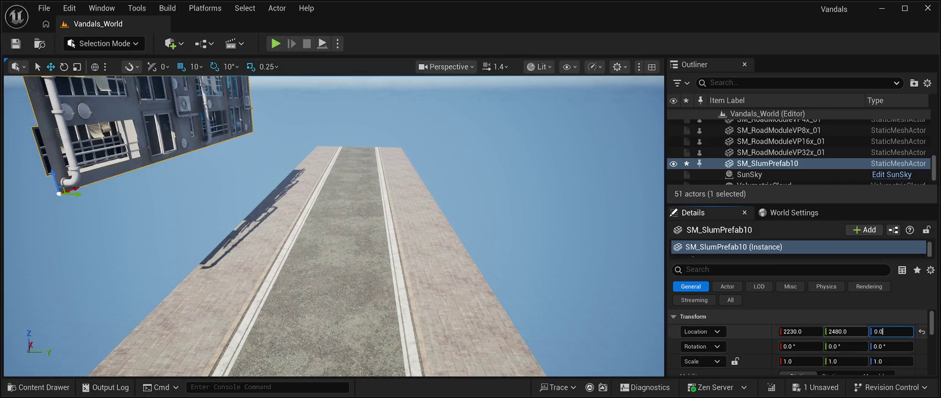
{"action": "key", "text": "Return"}
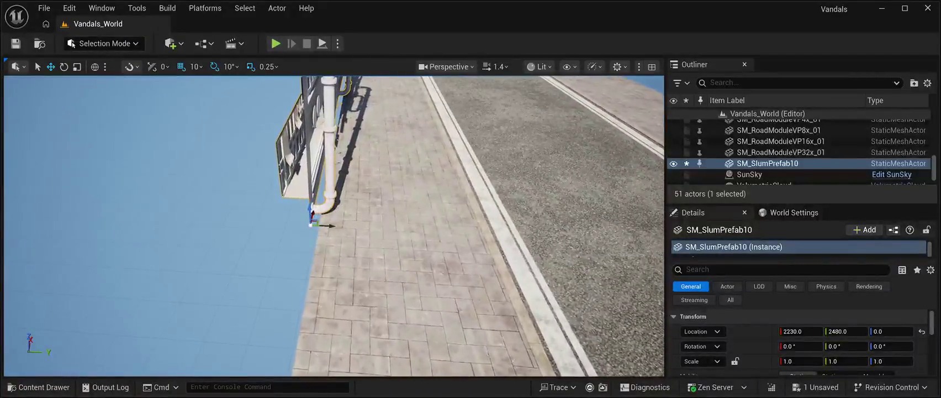
{"action": "left_click_drag", "start_coordinate": [331, 226], "coordinate": [336, 227]}
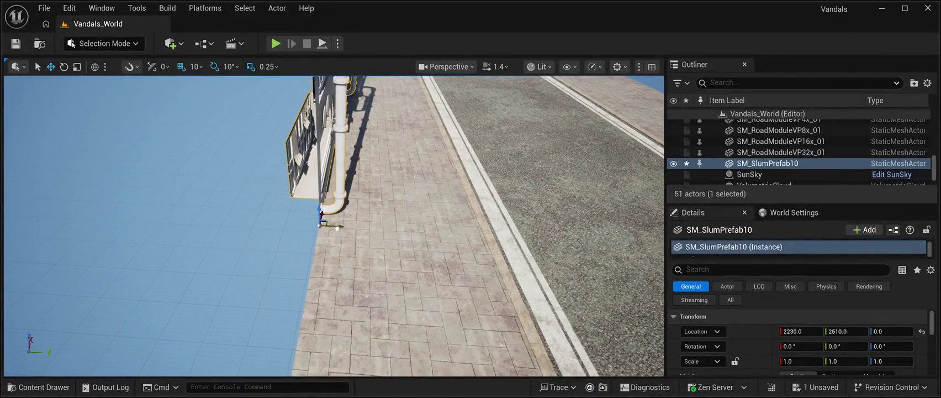
{"action": "key", "text": "f"}
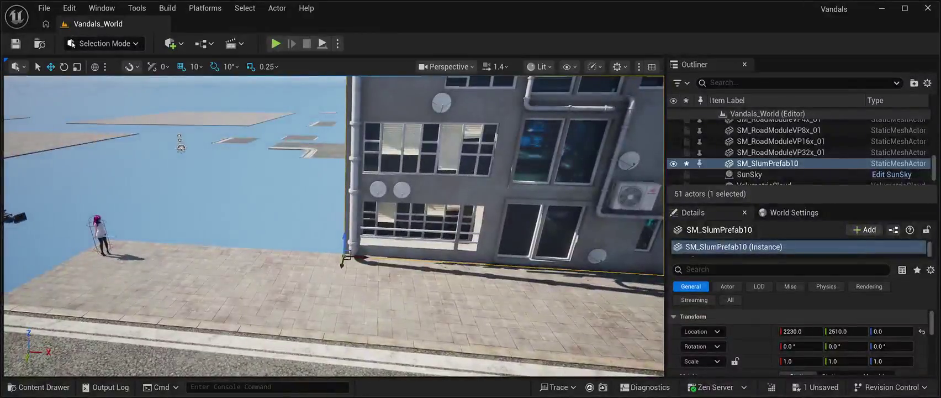
{"action": "mouse_move", "coordinate": [344, 256]}
{"action": "left_mouse_down"}
{"action": "mouse_move", "coordinate": [99, 246]}
{"action": "mouse_move", "coordinate": [124, 244]}
{"action": "left_mouse_up"}
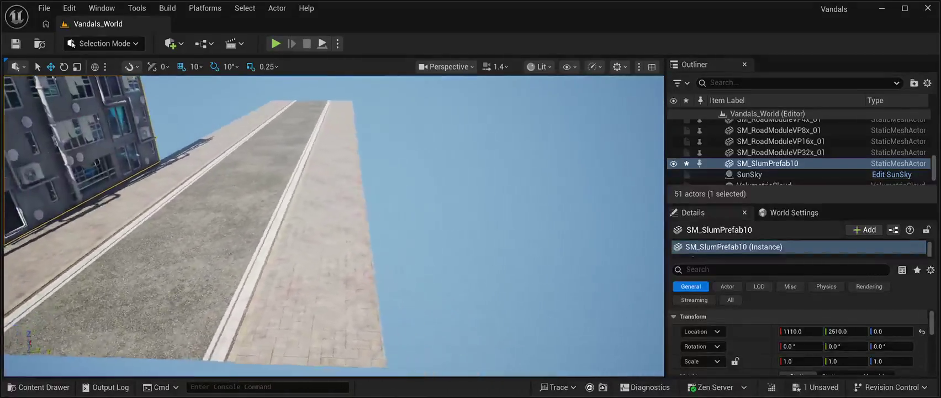
{"action": "key", "text": "ctrl+space"}
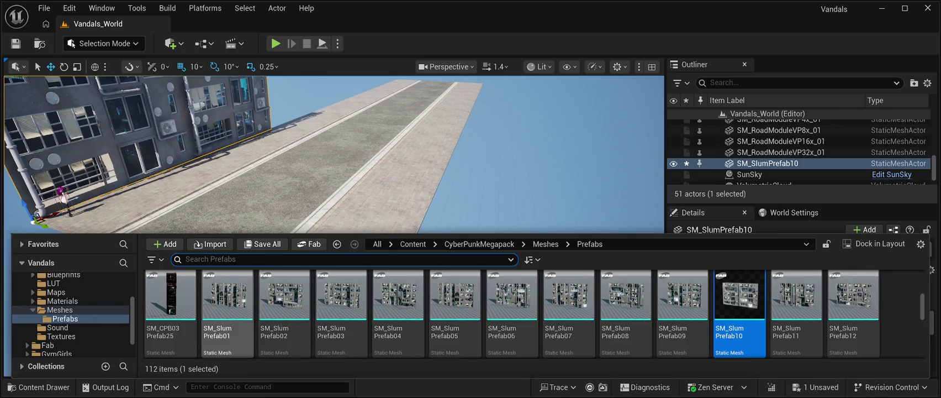
Drop an SM_SlumPrefab01 building from the Content Drawer into the level.
{"action": "left_click", "coordinate": [228, 296]}
{"action": "key", "text": "ctrl+space"}
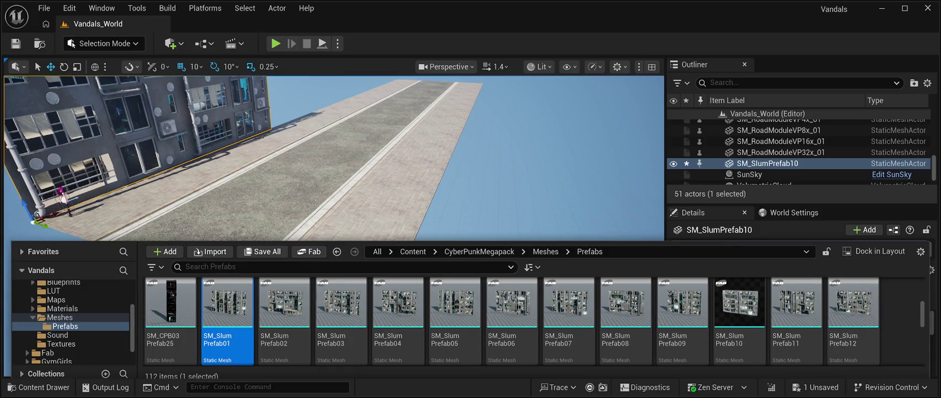
{"action": "left_click_drag", "start_coordinate": [228, 303], "coordinate": [483, 148]}
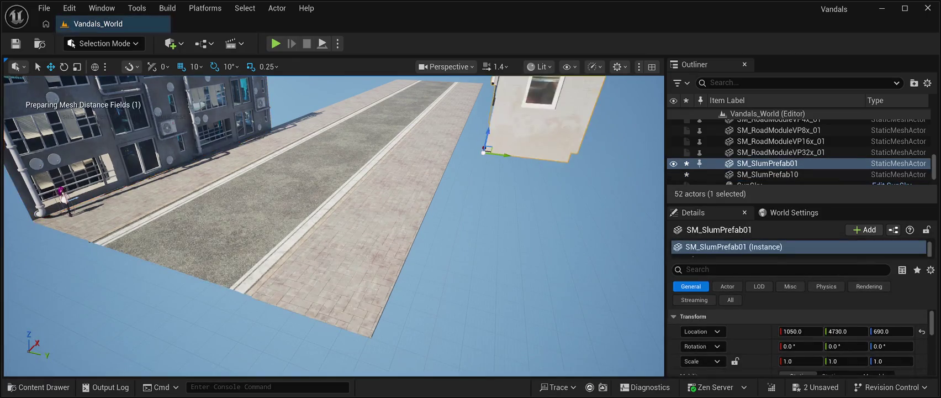
{"action": "mouse_move", "coordinate": [334, 226]}
{"action": "left_mouse_down"}
{"action": "mouse_move", "coordinate": [364, 196]}
{"action": "mouse_move", "coordinate": [400, 183]}
{"action": "left_mouse_up"}
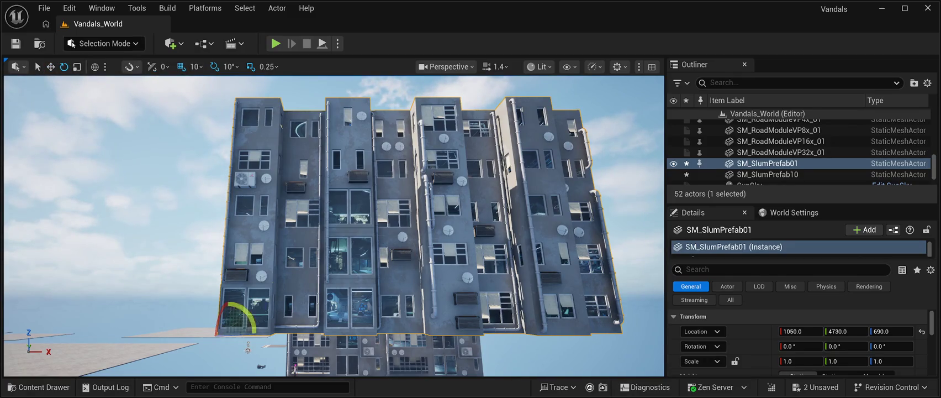
Turn SM_SlumPrefab01 180°, set it at Z 0, and position it at 3190, 4730.
{"action": "left_click_drag", "start_coordinate": [266, 337], "coordinate": [183, 337]}
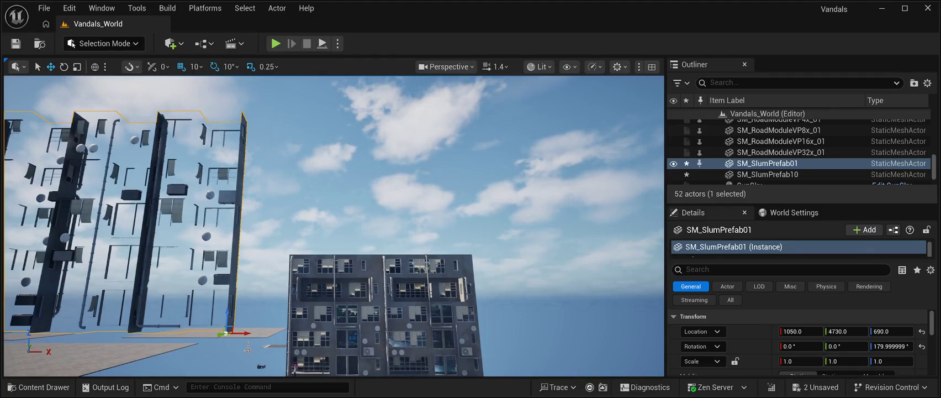
{"action": "left_click", "coordinate": [890, 331]}
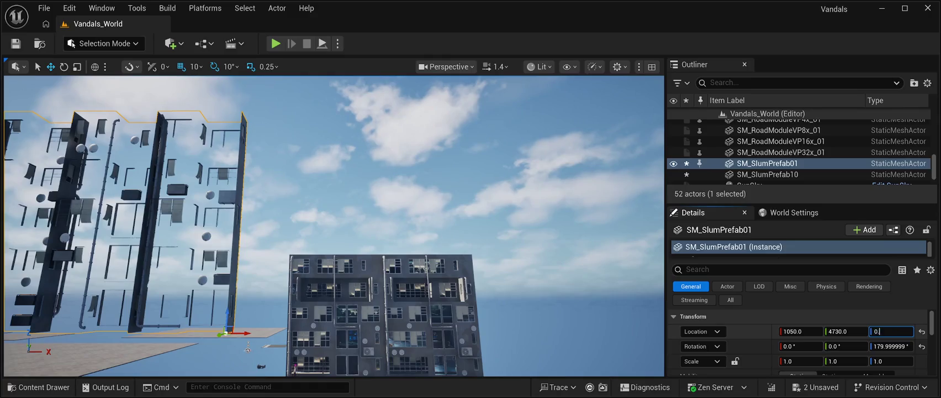
{"action": "key", "text": "Return"}
{"action": "mouse_move", "coordinate": [333, 225]}
{"action": "left_mouse_down"}
{"action": "mouse_move", "coordinate": [333, 276]}
{"action": "mouse_move", "coordinate": [271, 276]}
{"action": "left_mouse_up"}
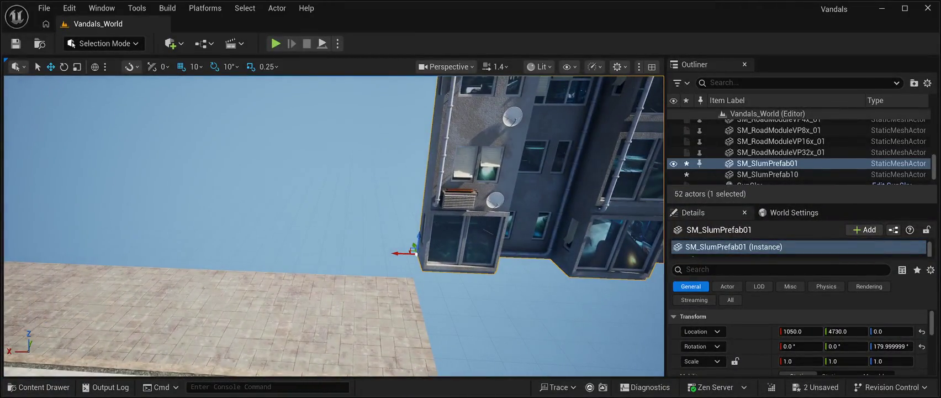
{"action": "left_click_drag", "start_coordinate": [400, 253], "coordinate": [22, 238]}
{"action": "key", "text": "f"}
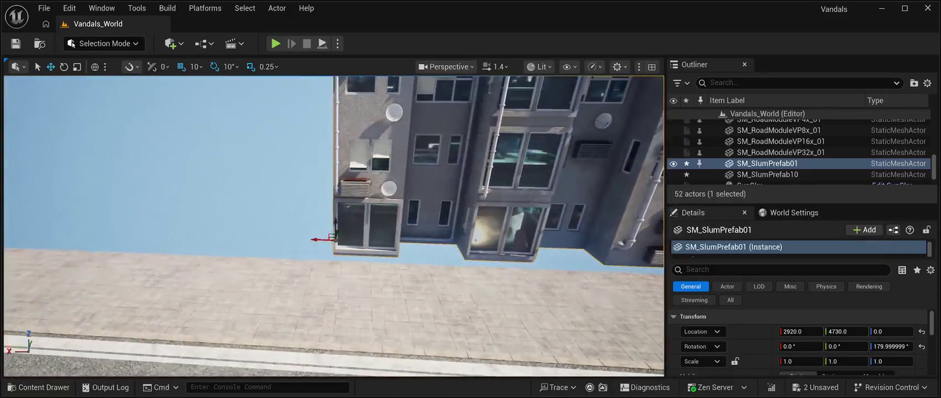
{"action": "mouse_move", "coordinate": [293, 236]}
{"action": "left_mouse_down"}
{"action": "mouse_move", "coordinate": [331, 227]}
{"action": "mouse_move", "coordinate": [387, 262]}
{"action": "left_mouse_up"}
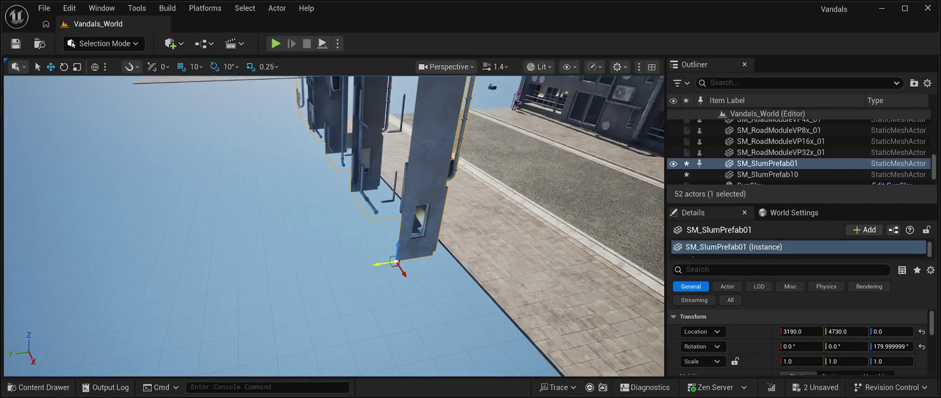
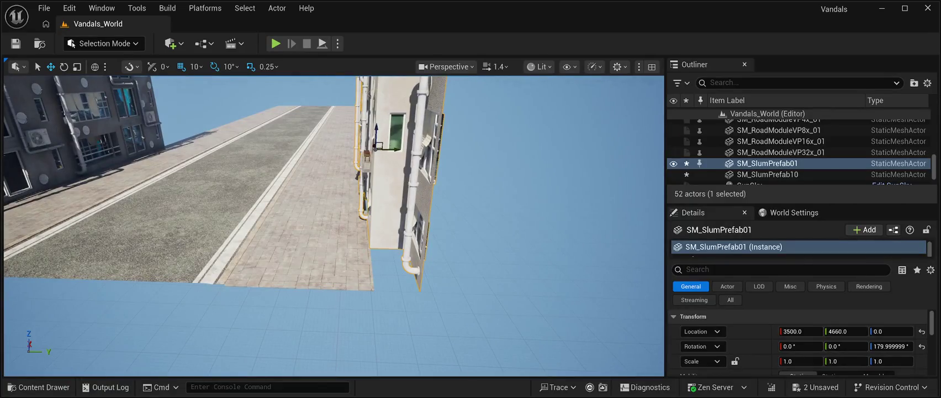
Browse the Meshes folder in the asset browser for a street lamp mesh.
{"action": "key", "text": "ctrl+space"}
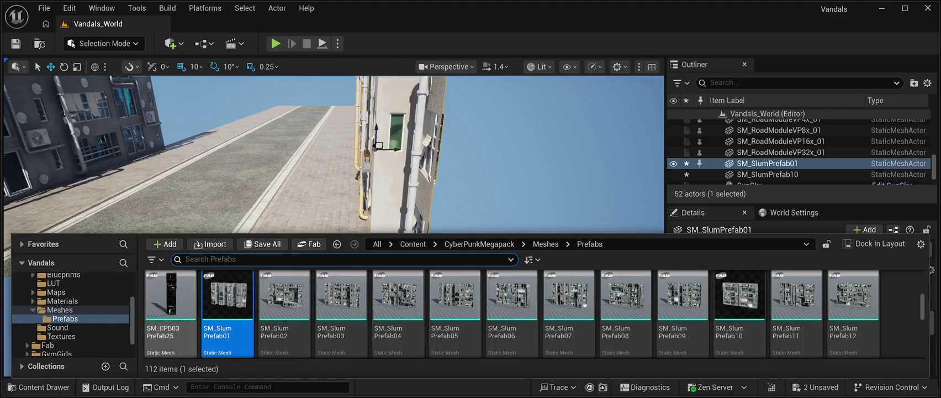
{"action": "left_click", "coordinate": [59, 309]}
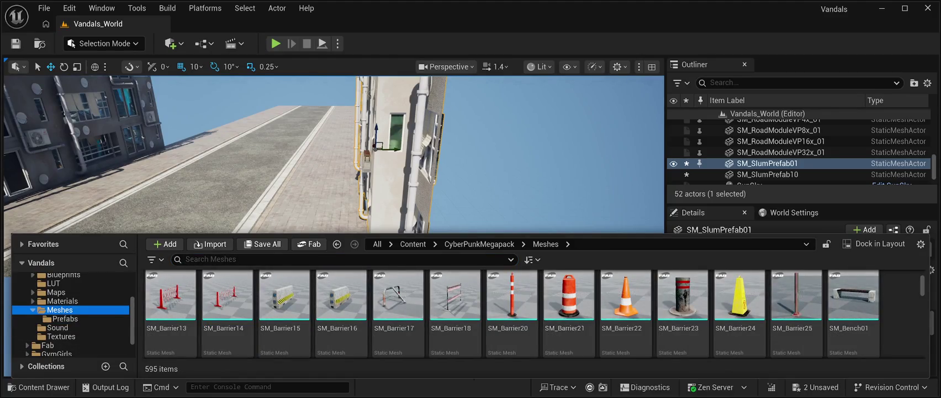
{"action": "scroll", "coordinate": [227, 309], "scroll_direction": "up", "scroll_amount": 2}
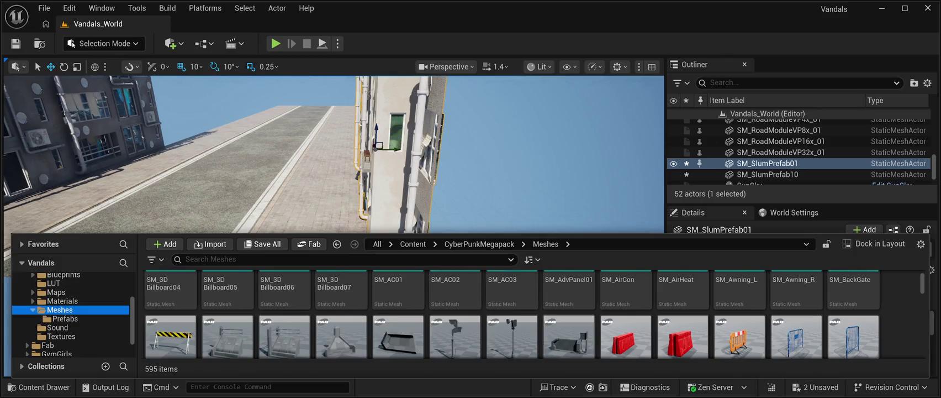
{"action": "scroll", "coordinate": [510, 314], "scroll_direction": "up", "scroll_amount": 2}
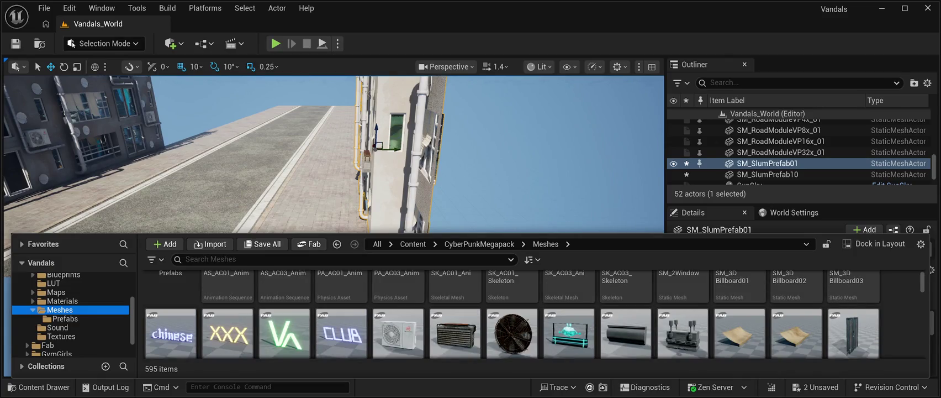
{"action": "scroll", "coordinate": [455, 313], "scroll_direction": "up", "scroll_amount": 2}
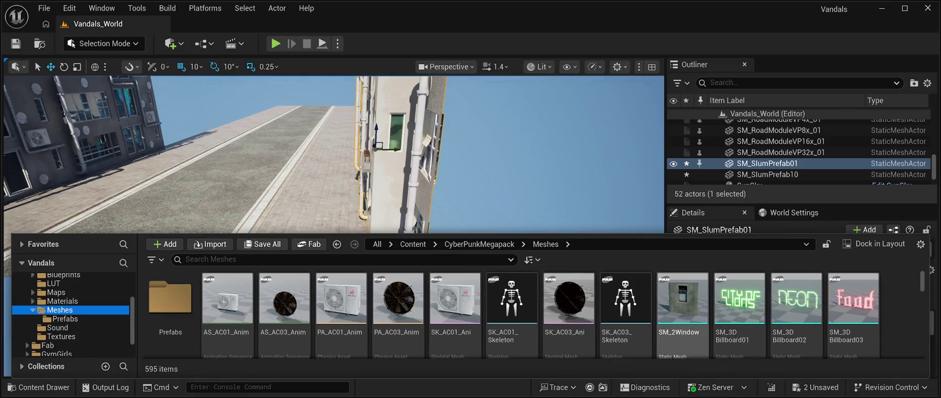
{"action": "scroll", "coordinate": [569, 315], "scroll_direction": "down", "scroll_amount": 2}
{"action": "scroll", "coordinate": [511, 313], "scroll_direction": "down", "scroll_amount": 10}
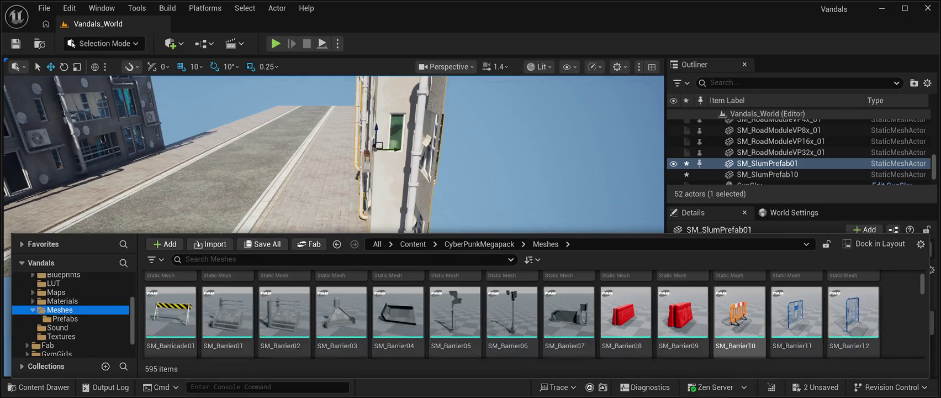
{"action": "scroll", "coordinate": [511, 313], "scroll_direction": "down", "scroll_amount": 5}
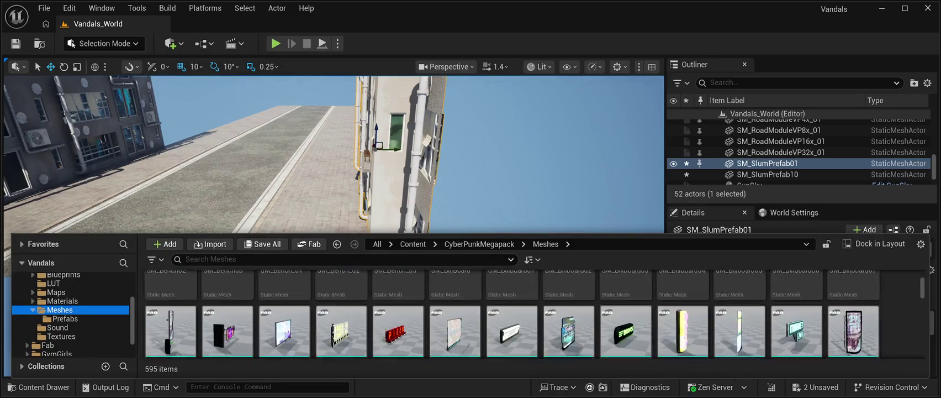
{"action": "scroll", "coordinate": [683, 315], "scroll_direction": "down", "scroll_amount": 3}
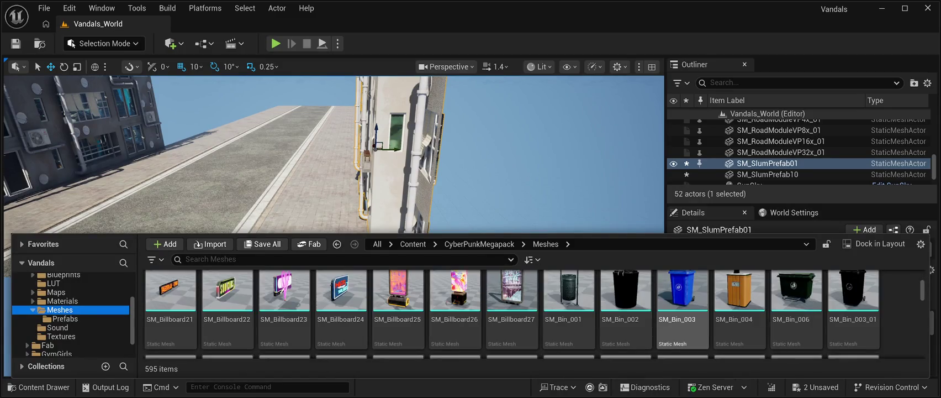
{"action": "scroll", "coordinate": [683, 318], "scroll_direction": "down", "scroll_amount": 1}
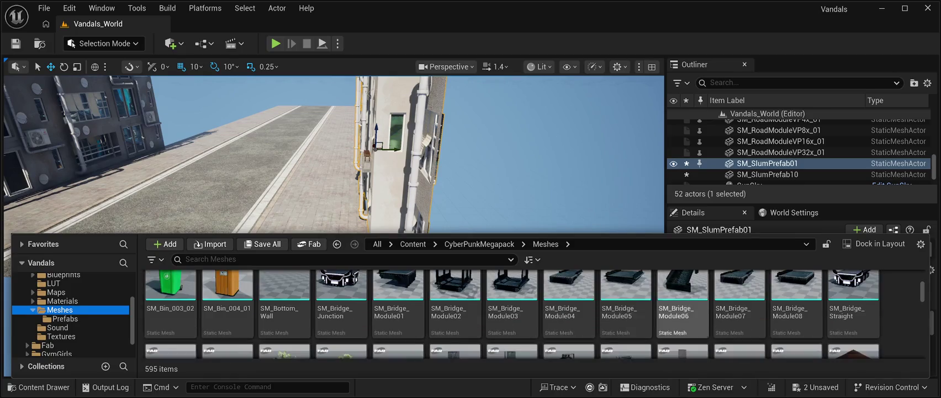
{"action": "scroll", "coordinate": [625, 317], "scroll_direction": "up", "scroll_amount": 1}
{"action": "scroll", "coordinate": [626, 318], "scroll_direction": "down", "scroll_amount": 2}
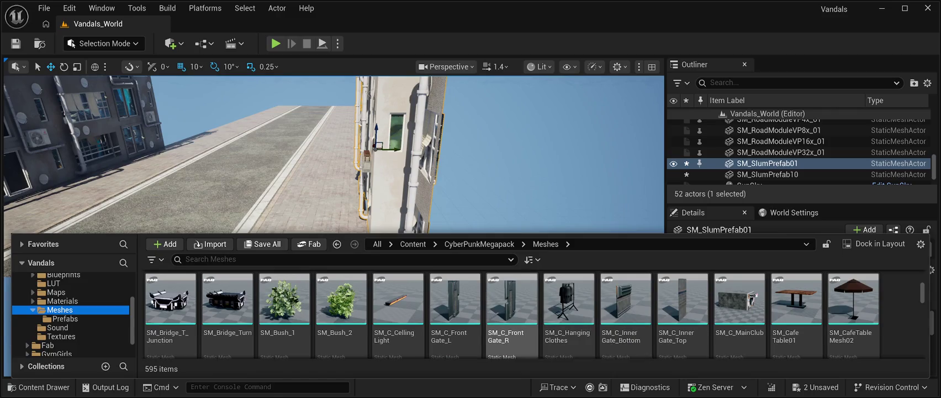
{"action": "scroll", "coordinate": [512, 314], "scroll_direction": "down", "scroll_amount": 2}
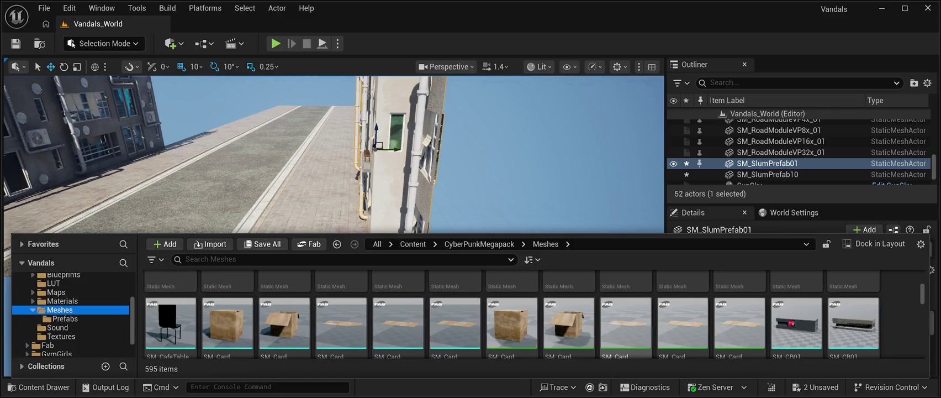
{"action": "scroll", "coordinate": [569, 312], "scroll_direction": "down", "scroll_amount": 2}
{"action": "scroll", "coordinate": [569, 312], "scroll_direction": "down", "scroll_amount": 2}
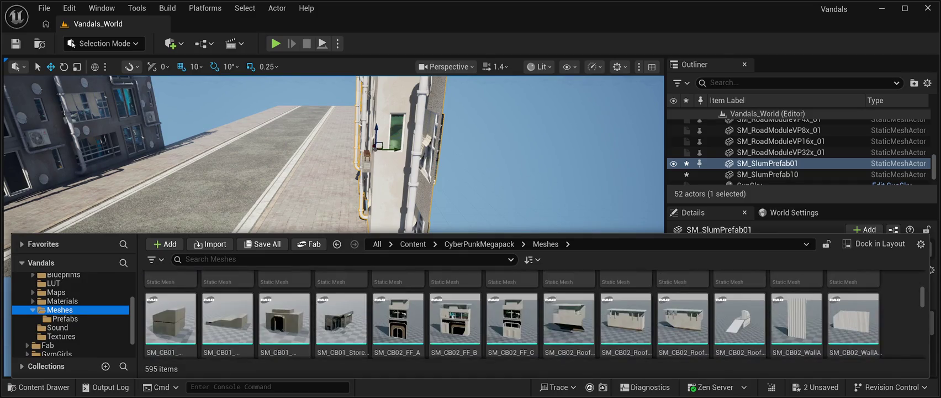
{"action": "scroll", "coordinate": [512, 310], "scroll_direction": "down", "scroll_amount": 2}
{"action": "scroll", "coordinate": [511, 310], "scroll_direction": "down", "scroll_amount": 3}
{"action": "scroll", "coordinate": [740, 310], "scroll_direction": "down", "scroll_amount": 8}
{"action": "scroll", "coordinate": [512, 314], "scroll_direction": "down", "scroll_amount": 2}
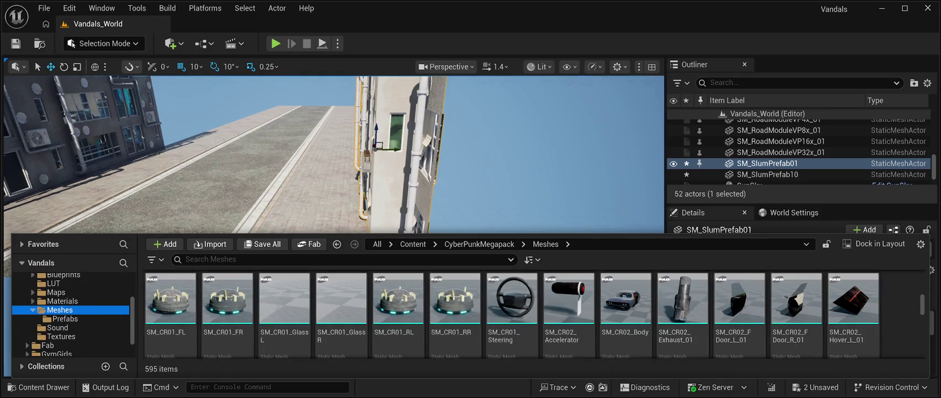
{"action": "scroll", "coordinate": [511, 313], "scroll_direction": "down", "scroll_amount": 1}
{"action": "scroll", "coordinate": [512, 313], "scroll_direction": "down", "scroll_amount": 3}
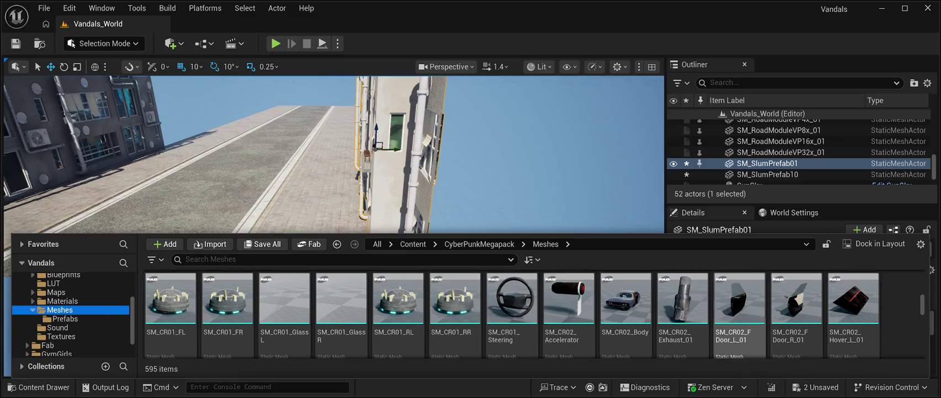
{"action": "scroll", "coordinate": [624, 309], "scroll_direction": "down", "scroll_amount": 3}
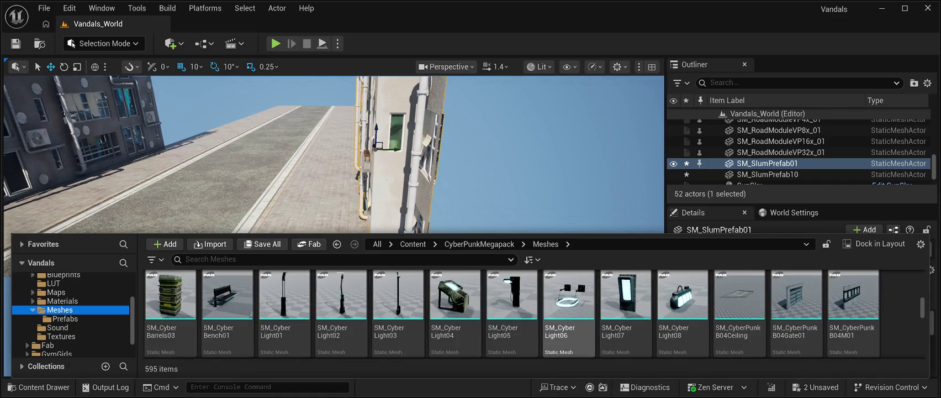
{"action": "scroll", "coordinate": [511, 315], "scroll_direction": "down", "scroll_amount": 4}
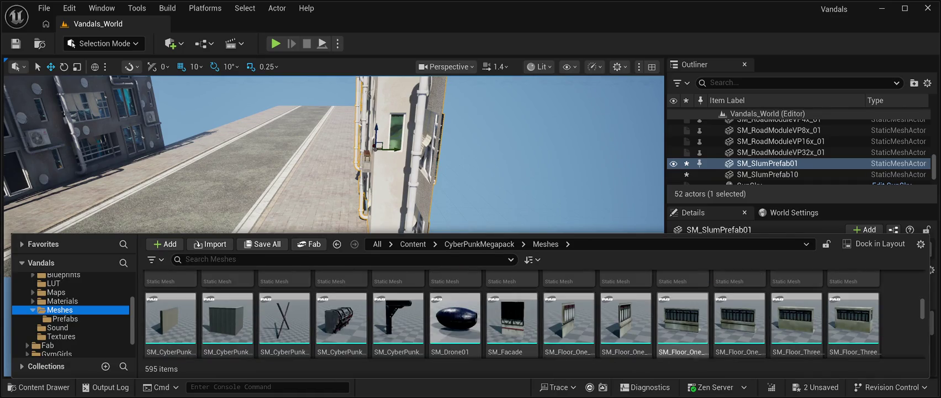
{"action": "scroll", "coordinate": [739, 310], "scroll_direction": "down", "scroll_amount": 3}
{"action": "scroll", "coordinate": [682, 310], "scroll_direction": "down", "scroll_amount": 2}
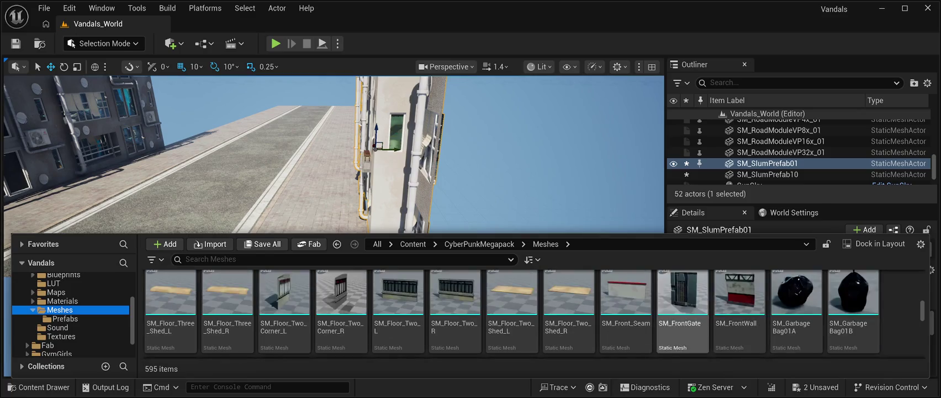
{"action": "scroll", "coordinate": [651, 310], "scroll_direction": "down", "scroll_amount": 5}
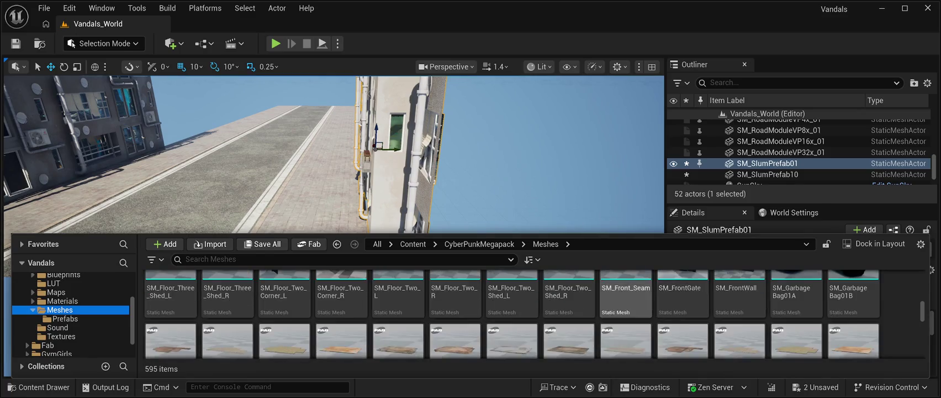
{"action": "scroll", "coordinate": [569, 309], "scroll_direction": "down", "scroll_amount": 3}
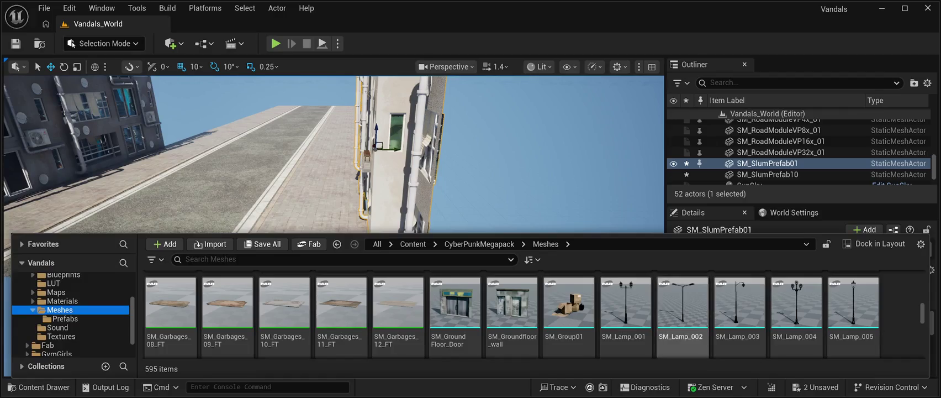
{"action": "scroll", "coordinate": [626, 304], "scroll_direction": "down", "scroll_amount": 1}
{"action": "scroll", "coordinate": [626, 309], "scroll_direction": "down", "scroll_amount": 2}
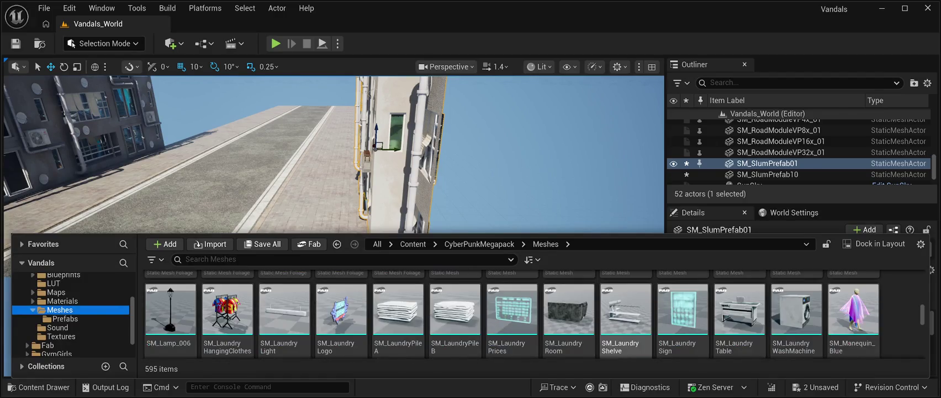
{"action": "scroll", "coordinate": [626, 314], "scroll_direction": "up", "scroll_amount": 3}
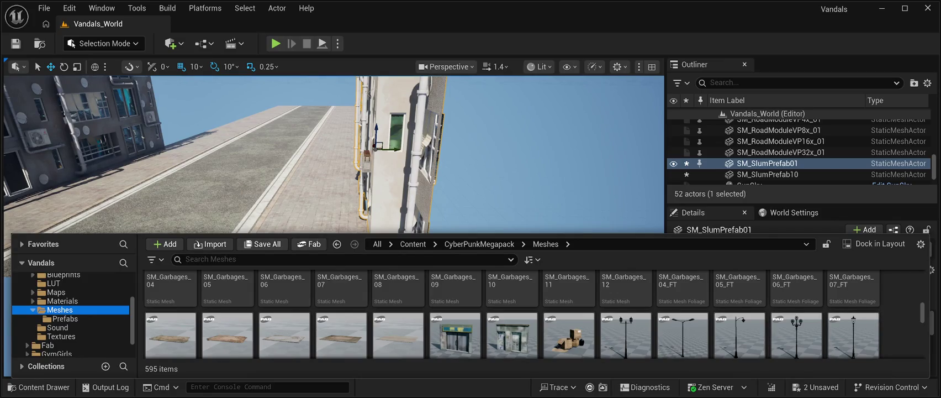
{"action": "left_click_drag", "start_coordinate": [331, 166], "coordinate": [332, 138]}
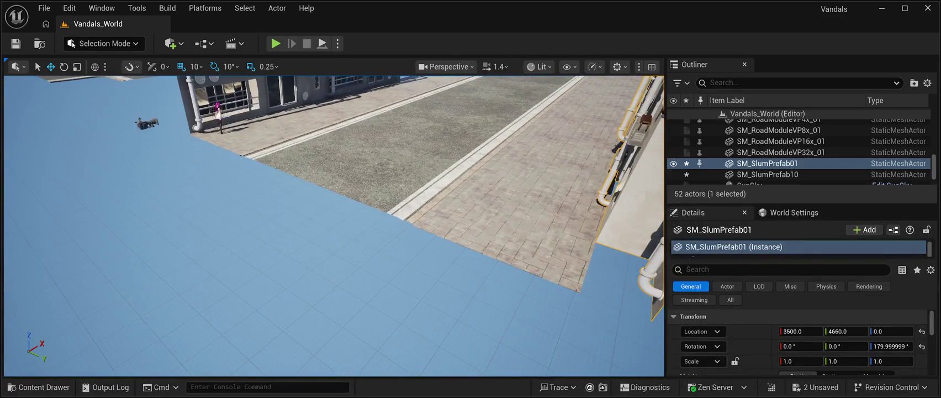
Place an SM_Lamp_005 street lamp on the sidewalk and save all changes.
{"action": "left_click", "coordinate": [39, 386]}
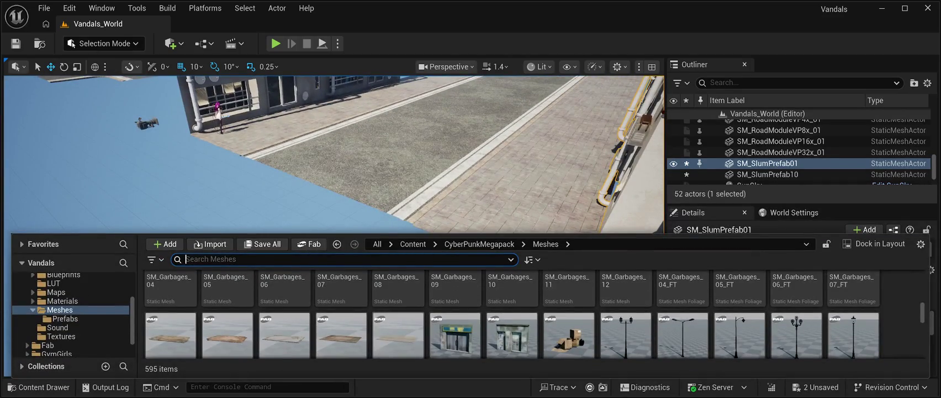
{"action": "left_click", "coordinate": [853, 334]}
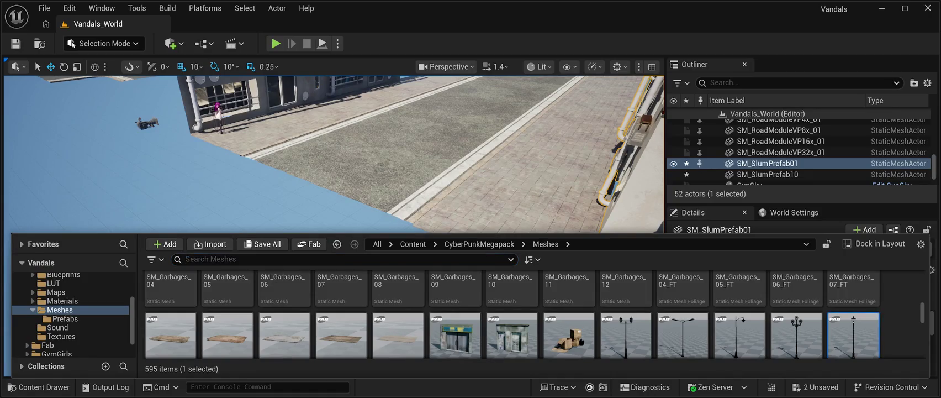
{"action": "mouse_move", "coordinate": [853, 334]}
{"action": "left_mouse_down"}
{"action": "mouse_move", "coordinate": [580, 227]}
{"action": "mouse_move", "coordinate": [433, 209]}
{"action": "left_mouse_up"}
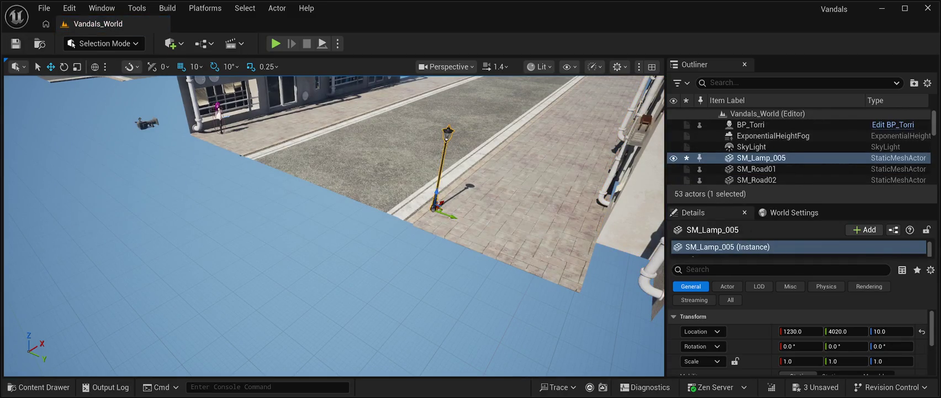
{"action": "left_click", "coordinate": [15, 44]}
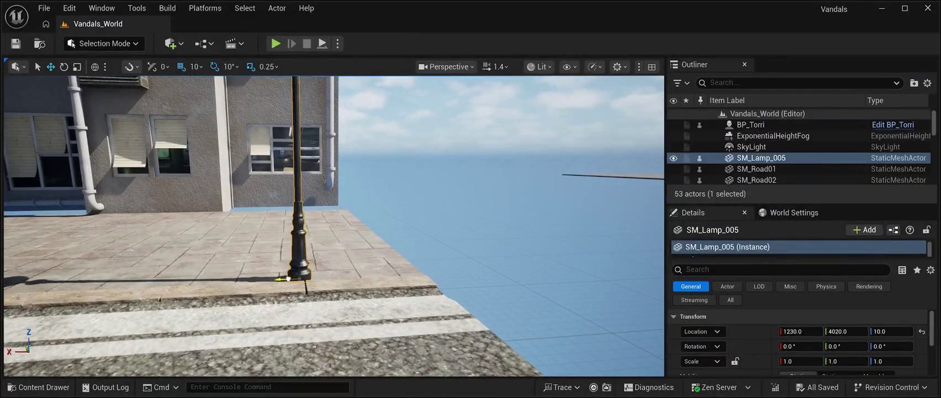
Keep the lamp at Z 10 by undoing a test raise, then duplicate it toward the road.
{"action": "left_click_drag", "start_coordinate": [292, 279], "coordinate": [296, 279]}
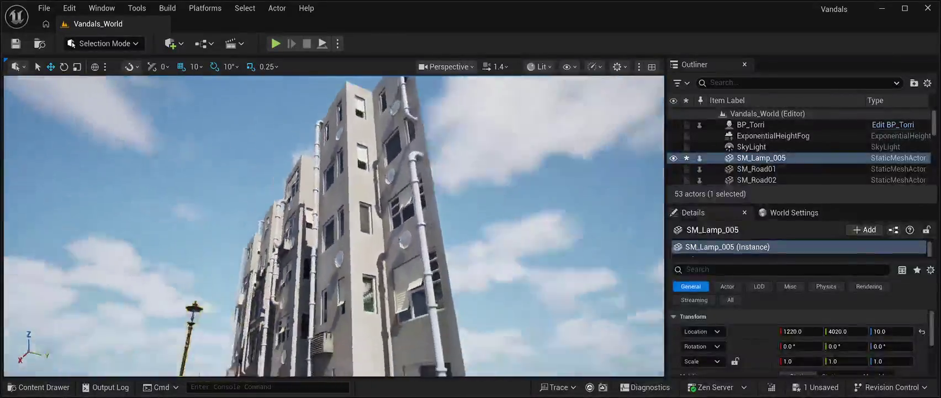
{"action": "key", "text": "f"}
{"action": "type", "text": "0"}
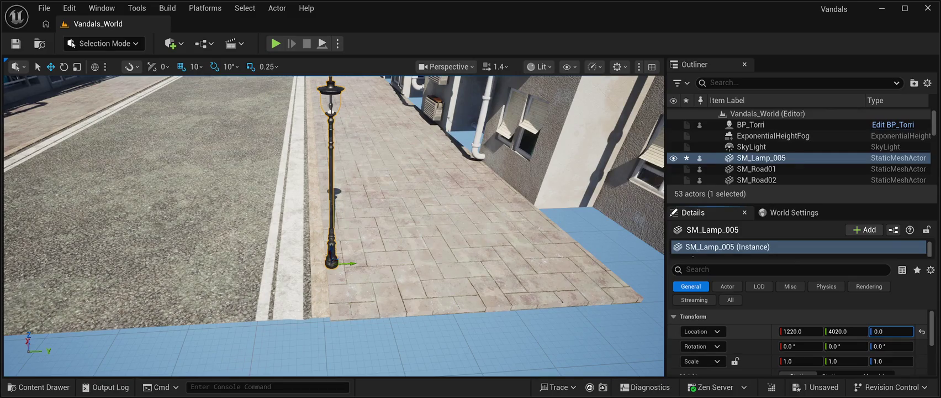
{"action": "key", "text": "Return"}
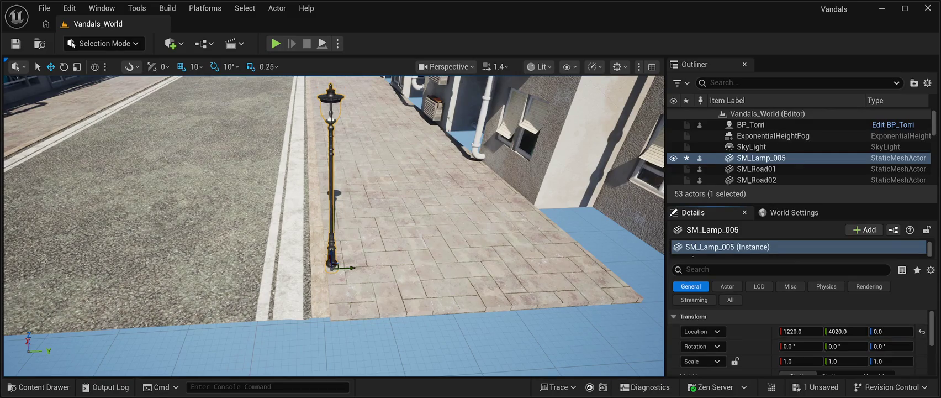
{"action": "left_click_drag", "start_coordinate": [331, 266], "coordinate": [531, 265]}
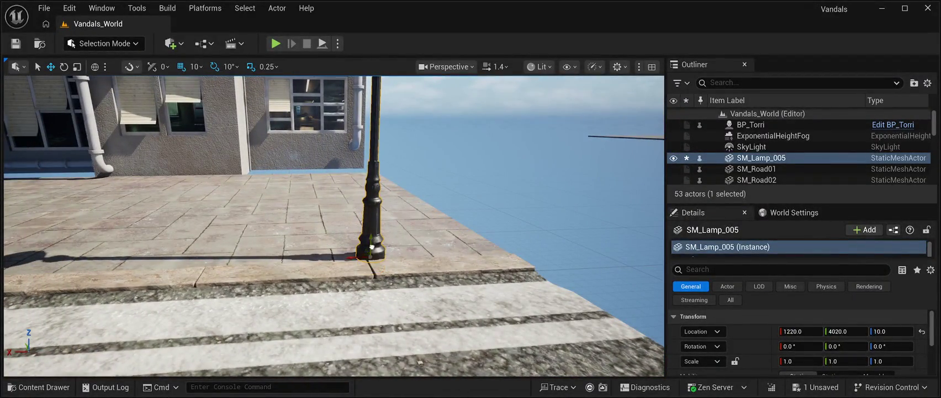
{"action": "left_click_drag", "start_coordinate": [373, 239], "coordinate": [231, 240]}
{"action": "key", "text": "ctrl+z"}
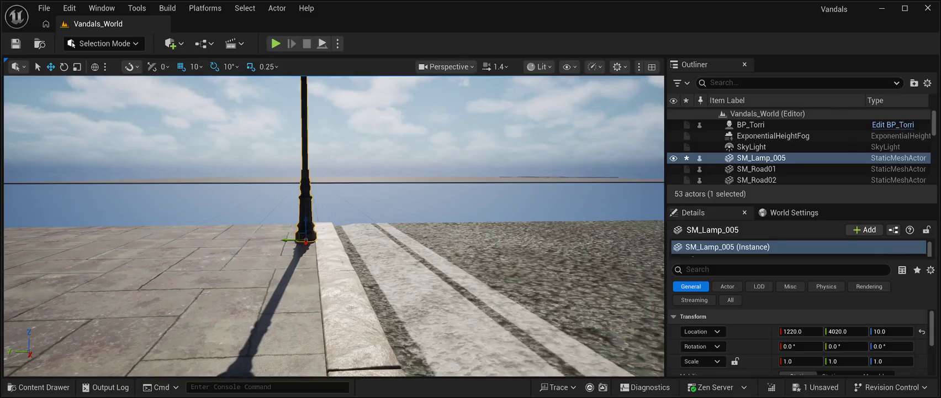
{"action": "key", "text": "ctrl+d"}
{"action": "left_click_drag", "start_coordinate": [285, 239], "coordinate": [589, 239]}
Carry the copied lamp across the road onto the far sidewalk edge.
{"action": "key", "text": "f"}
{"action": "mouse_move", "coordinate": [359, 215]}
{"action": "left_mouse_down"}
{"action": "mouse_move", "coordinate": [409, 218]}
{"action": "mouse_move", "coordinate": [364, 227]}
{"action": "left_mouse_up"}
{"action": "key", "text": "f"}
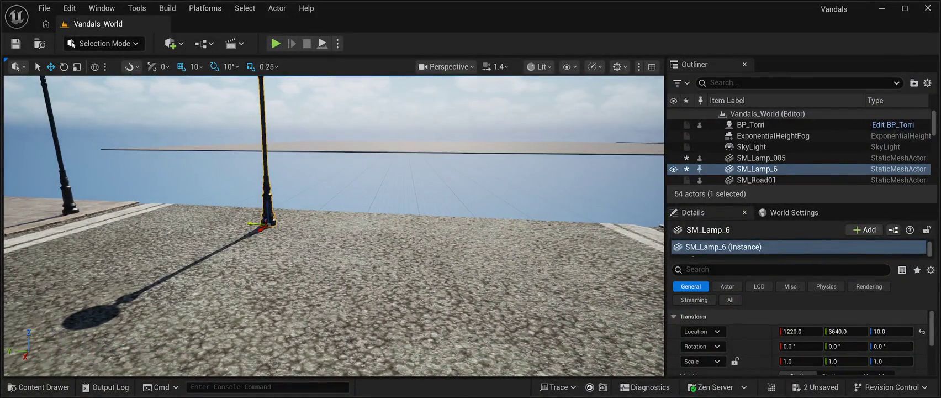
{"action": "mouse_move", "coordinate": [260, 225]}
{"action": "left_mouse_down"}
{"action": "mouse_move", "coordinate": [387, 229]}
{"action": "mouse_move", "coordinate": [321, 235]}
{"action": "left_mouse_up"}
{"action": "mouse_move", "coordinate": [254, 232]}
{"action": "left_mouse_down"}
{"action": "mouse_move", "coordinate": [513, 243]}
{"action": "mouse_move", "coordinate": [486, 281]}
{"action": "left_mouse_up"}
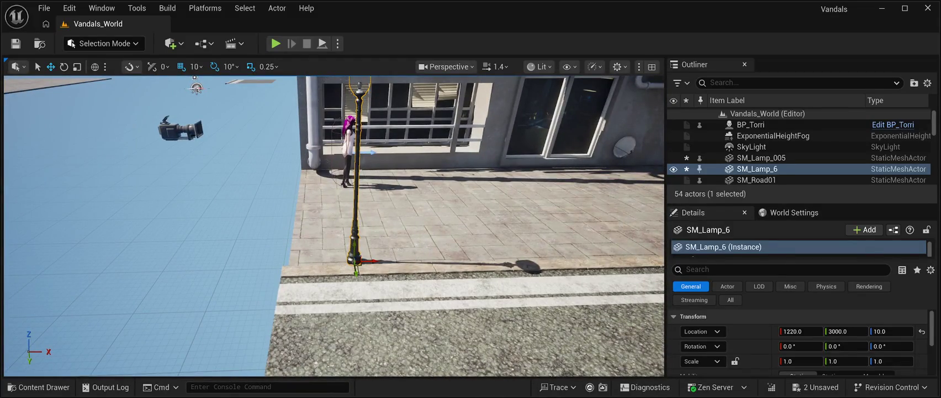
Add another lamp spaced further along the far sidewalk, then duplicate it again.
{"action": "key", "text": "ctrl+d"}
{"action": "left_click_drag", "start_coordinate": [373, 261], "coordinate": [608, 258]}
{"action": "mouse_move", "coordinate": [331, 221]}
{"action": "left_mouse_down"}
{"action": "mouse_move", "coordinate": [470, 221]}
{"action": "mouse_move", "coordinate": [229, 227]}
{"action": "left_mouse_up"}
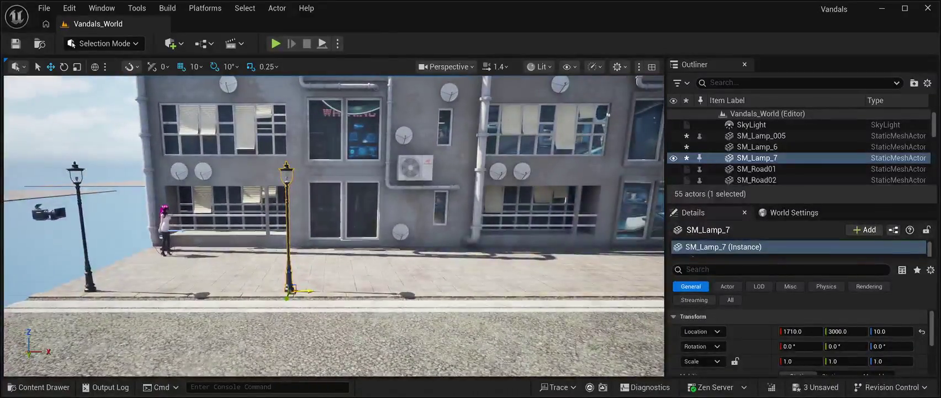
{"action": "left_click_drag", "start_coordinate": [301, 291], "coordinate": [577, 291]}
{"action": "mouse_move", "coordinate": [331, 221]}
{"action": "left_mouse_down"}
{"action": "mouse_move", "coordinate": [276, 221]}
{"action": "mouse_move", "coordinate": [431, 221]}
{"action": "mouse_move", "coordinate": [277, 220]}
{"action": "mouse_move", "coordinate": [329, 209]}
{"action": "mouse_move", "coordinate": [325, 199]}
{"action": "left_mouse_up"}
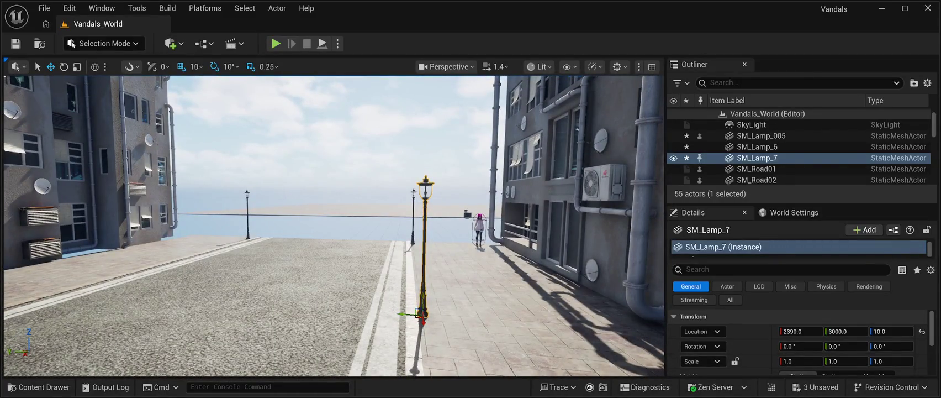
{"action": "key", "text": "ctrl+d"}
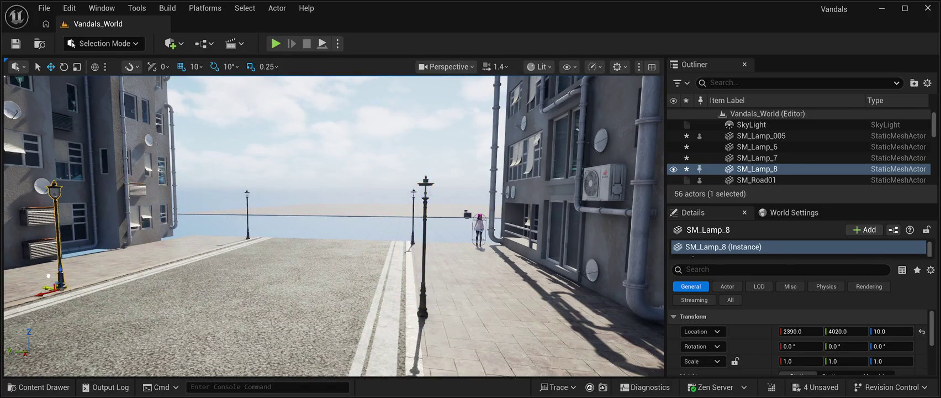
Duplicate the near-sidewalk lamp and space the copy further along the sidewalk.
{"action": "left_click_drag", "start_coordinate": [331, 221], "coordinate": [218, 224]}
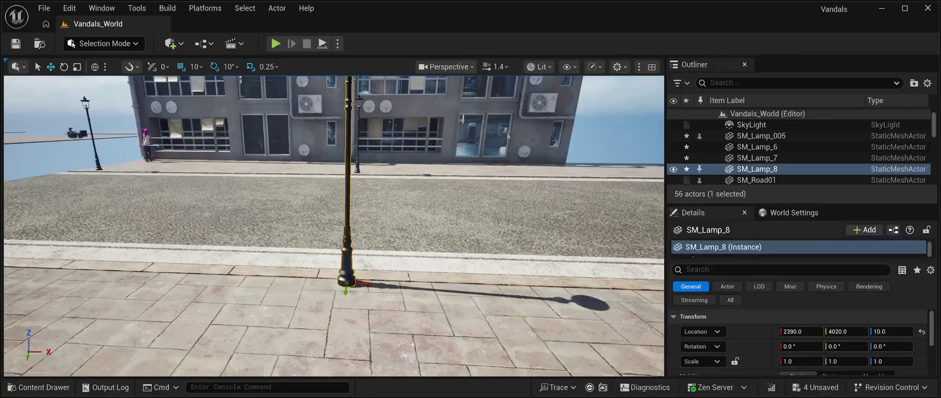
{"action": "key", "text": "ctrl+d"}
{"action": "left_click_drag", "start_coordinate": [364, 283], "coordinate": [640, 290]}
{"action": "left_click_drag", "start_coordinate": [386, 221], "coordinate": [323, 215]}
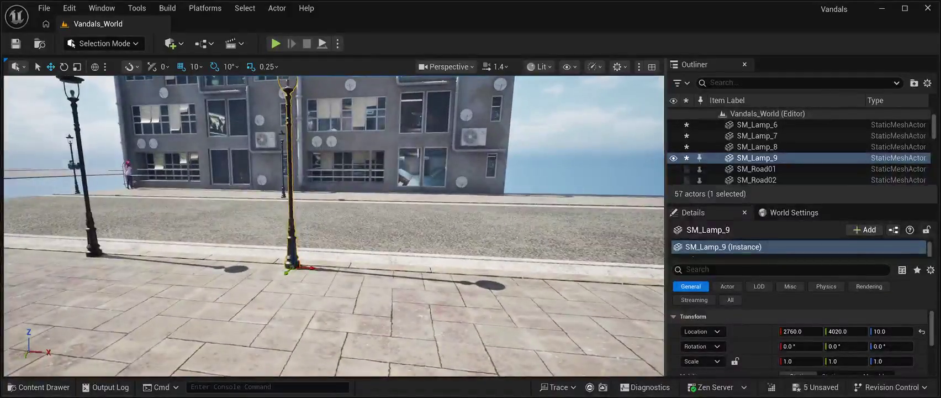
{"action": "left_click_drag", "start_coordinate": [310, 268], "coordinate": [602, 269]}
{"action": "left_click_drag", "start_coordinate": [331, 221], "coordinate": [255, 223]}
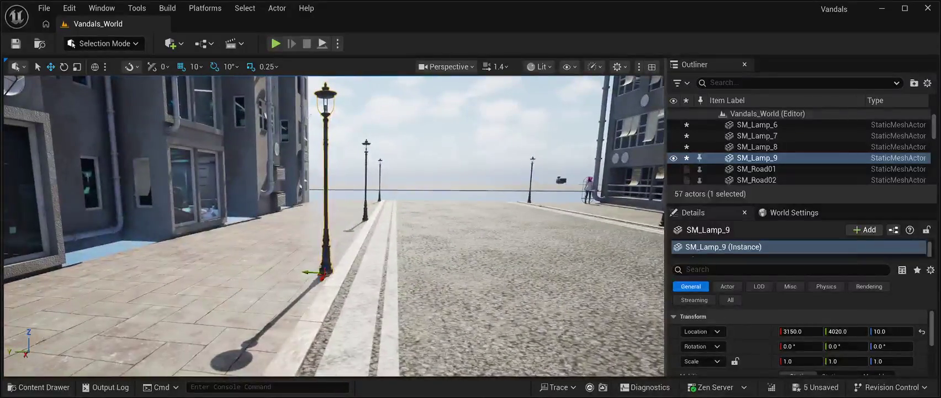
Add a lamp copy across the street, nudged onto the curb line.
{"action": "key", "text": "ctrl+d"}
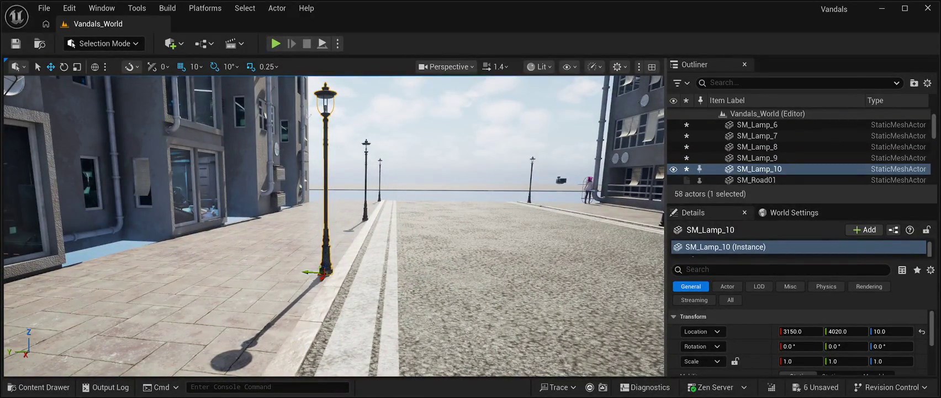
{"action": "left_click_drag", "start_coordinate": [309, 272], "coordinate": [624, 274]}
{"action": "mouse_move", "coordinate": [332, 248]}
{"action": "left_mouse_down"}
{"action": "mouse_move", "coordinate": [507, 250]}
{"action": "mouse_move", "coordinate": [555, 240]}
{"action": "left_mouse_up"}
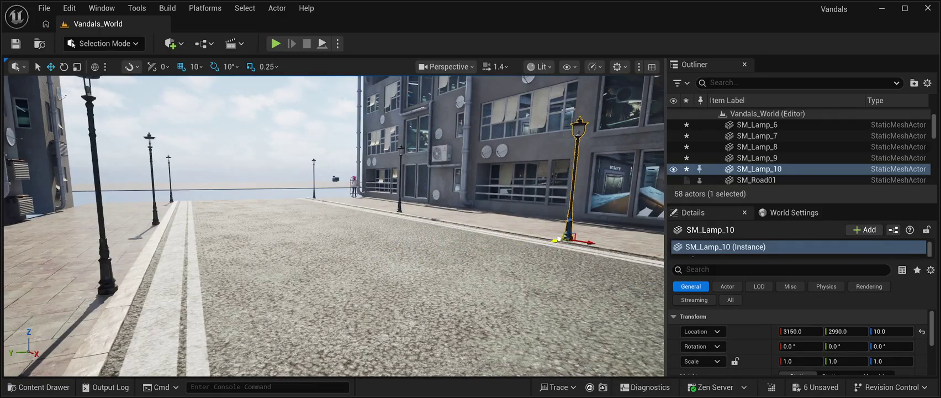
{"action": "mouse_move", "coordinate": [331, 248]}
{"action": "left_mouse_down"}
{"action": "mouse_move", "coordinate": [375, 246]}
{"action": "mouse_move", "coordinate": [356, 182]}
{"action": "mouse_move", "coordinate": [265, 185]}
{"action": "mouse_move", "coordinate": [378, 193]}
{"action": "left_mouse_up"}
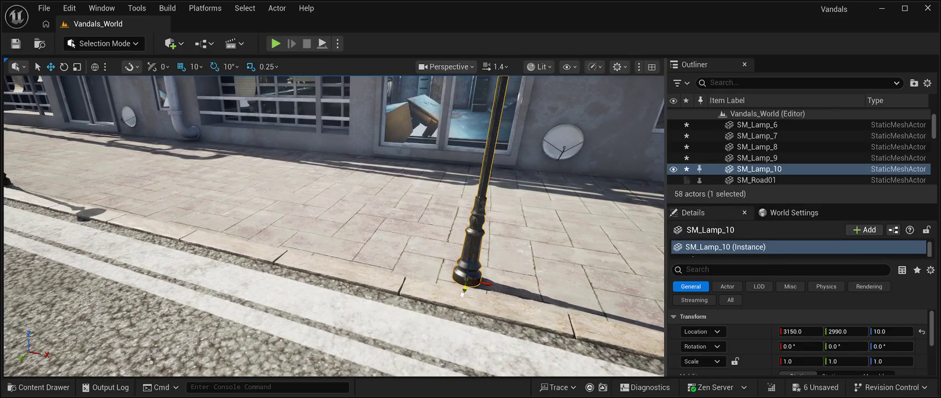
{"action": "left_click_drag", "start_coordinate": [463, 294], "coordinate": [460, 297]}
{"action": "mouse_move", "coordinate": [353, 221]}
{"action": "left_mouse_down"}
{"action": "mouse_move", "coordinate": [310, 232]}
{"action": "mouse_move", "coordinate": [368, 246]}
{"action": "left_mouse_up"}
Place another lamp copy further down the street, adjusting its spacing.
{"action": "key", "text": "ctrl+d"}
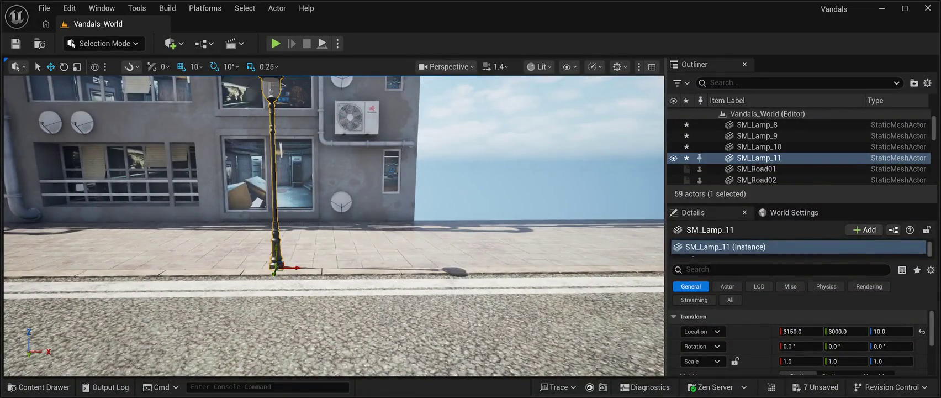
{"action": "left_click_drag", "start_coordinate": [292, 267], "coordinate": [663, 267]}
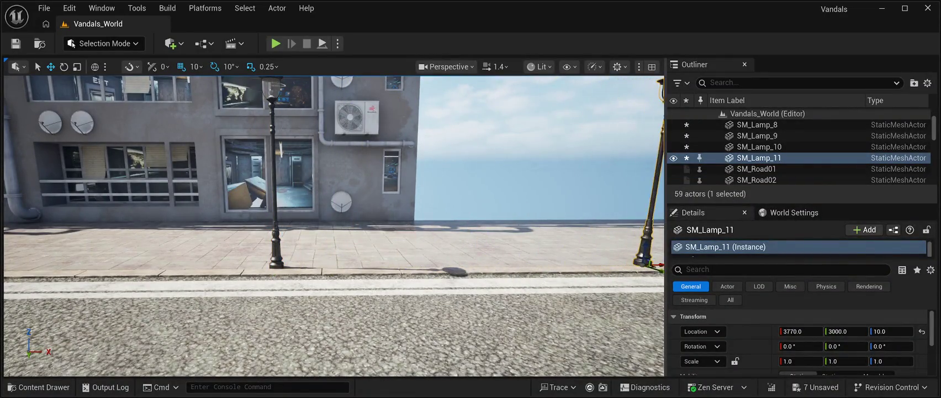
{"action": "key", "text": "f"}
{"action": "left_click_drag", "start_coordinate": [331, 221], "coordinate": [246, 217]}
{"action": "left_click_drag", "start_coordinate": [317, 284], "coordinate": [344, 283]}
{"action": "left_click_drag", "start_coordinate": [331, 220], "coordinate": [220, 221]}
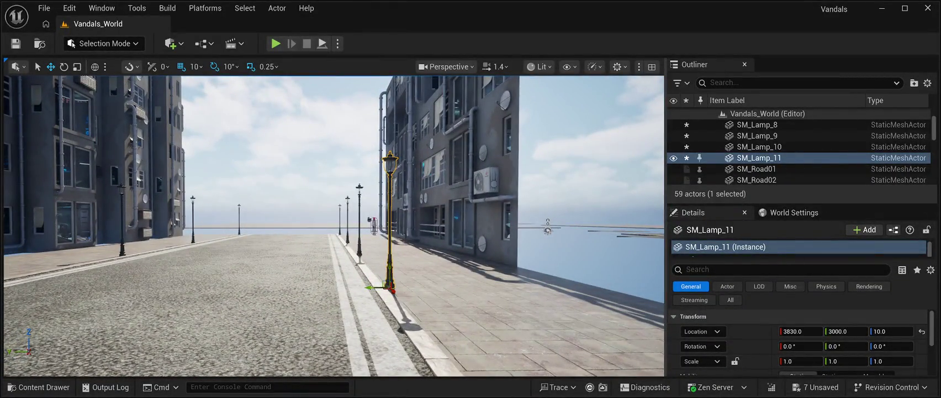
Set a new lamp on the opposite sidewalk edge, lined up with the row.
{"action": "key", "text": "ctrl+d"}
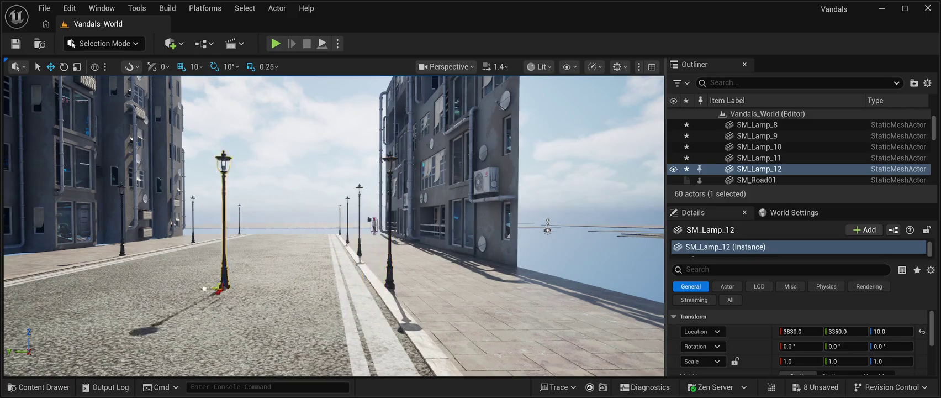
{"action": "left_click_drag", "start_coordinate": [370, 287], "coordinate": [6, 287]}
{"action": "left_click_drag", "start_coordinate": [332, 221], "coordinate": [232, 220]}
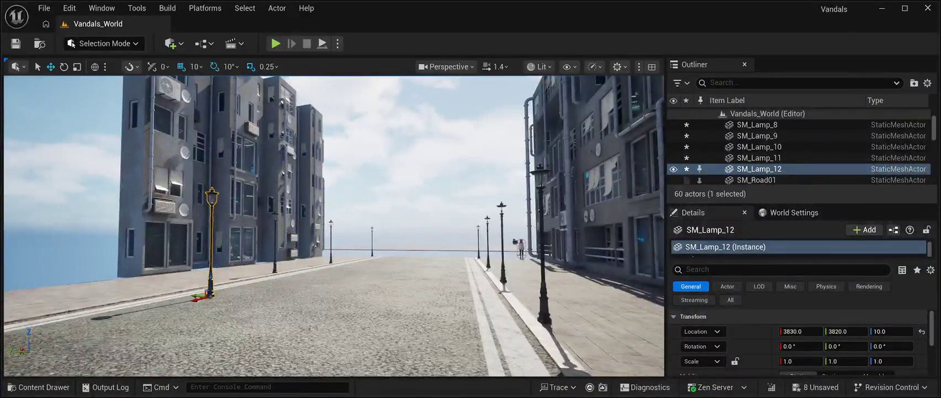
{"action": "left_click_drag", "start_coordinate": [210, 296], "coordinate": [156, 296]}
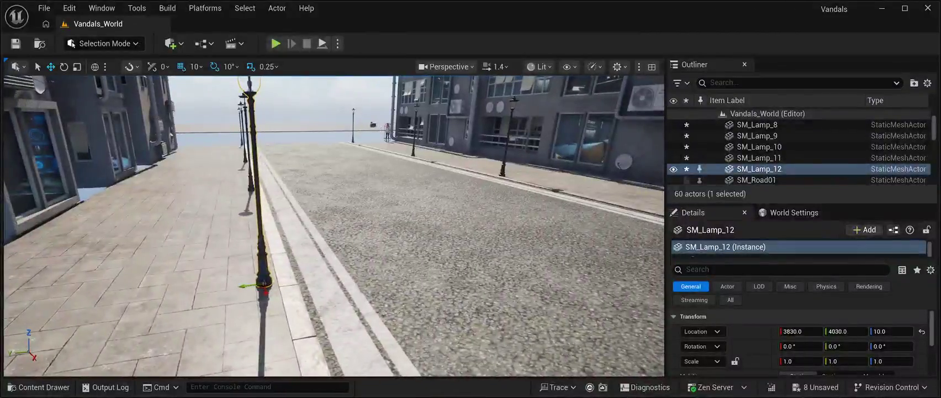
{"action": "left_click_drag", "start_coordinate": [256, 283], "coordinate": [260, 284]}
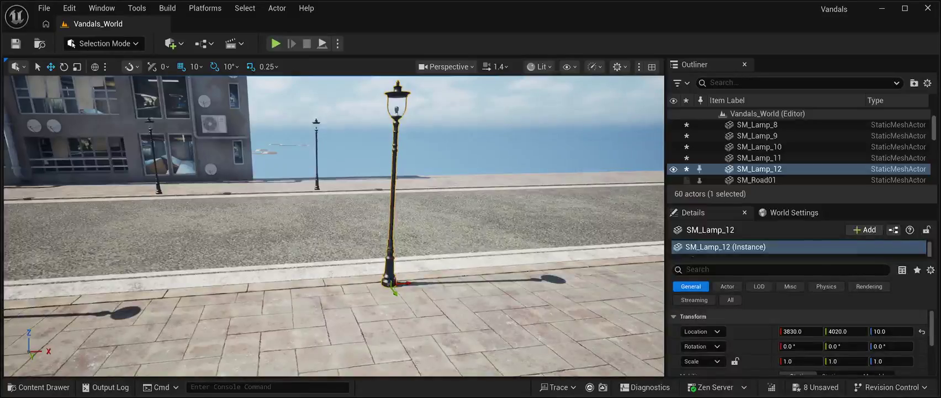
Add two more lamps: one toward the sea end, one on the right-side sidewalk.
{"action": "key", "text": "ctrl+d"}
{"action": "left_click_drag", "start_coordinate": [406, 282], "coordinate": [660, 260]}
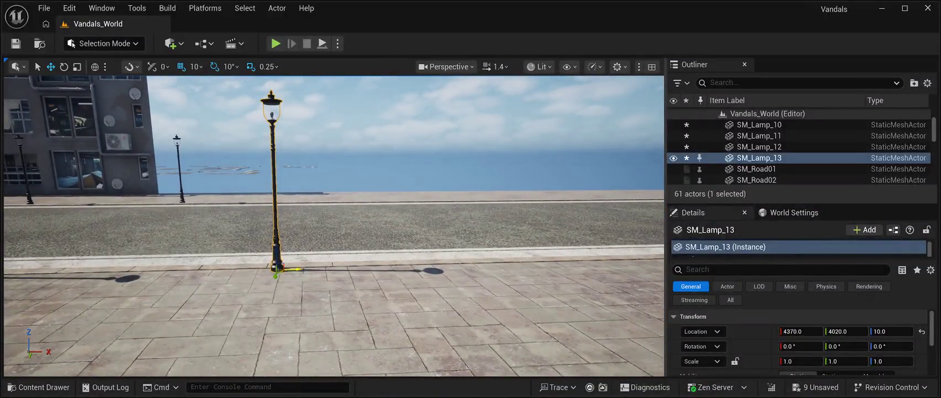
{"action": "left_click_drag", "start_coordinate": [295, 268], "coordinate": [433, 269]}
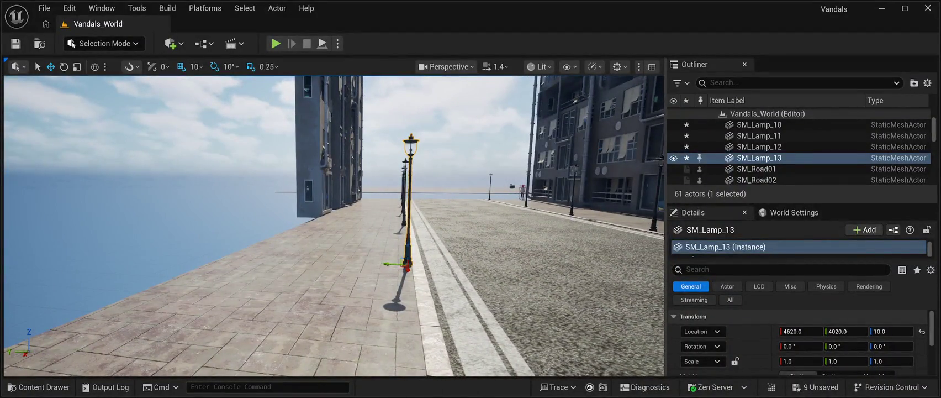
{"action": "key", "text": "ctrl+d"}
{"action": "left_click_drag", "start_coordinate": [389, 264], "coordinate": [466, 271]}
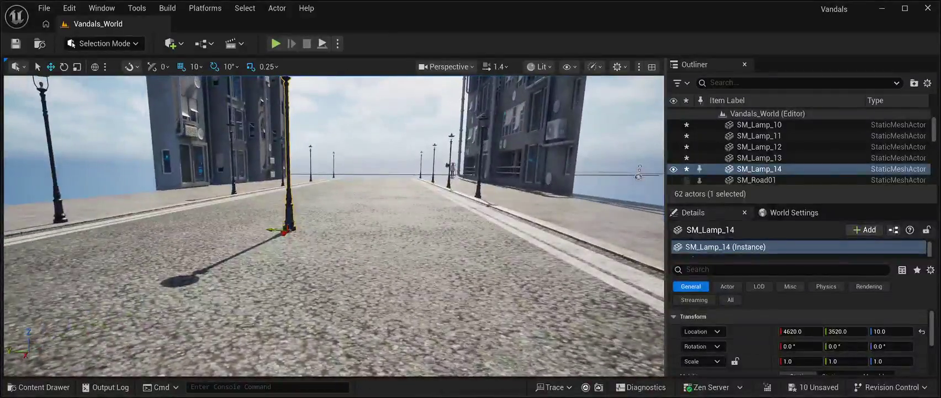
{"action": "left_click_drag", "start_coordinate": [276, 229], "coordinate": [625, 241]}
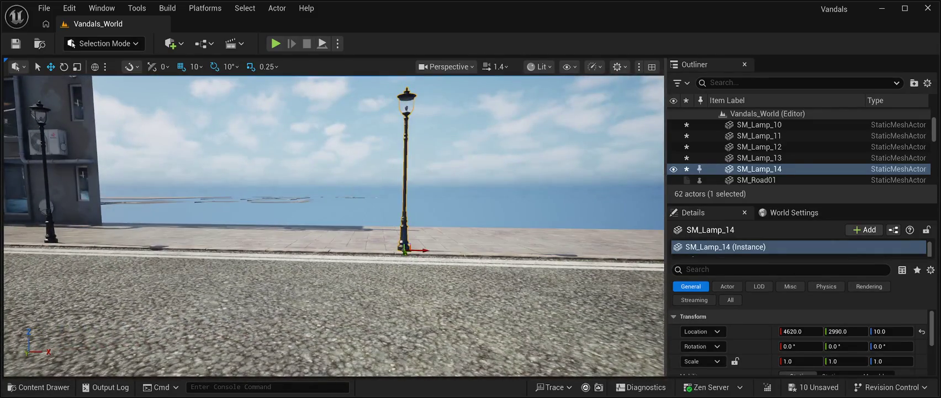
Add lamps further along the street and on the left sidewalk, then duplicate the last.
{"action": "key", "text": "ctrl+d"}
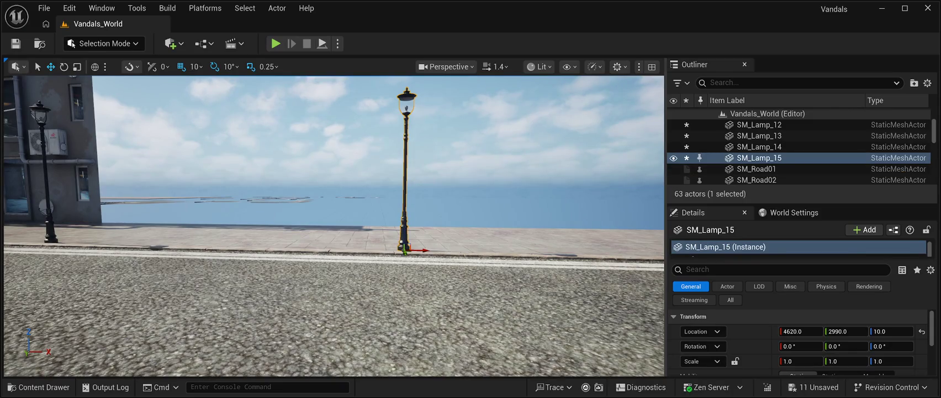
{"action": "left_click_drag", "start_coordinate": [422, 250], "coordinate": [646, 251]}
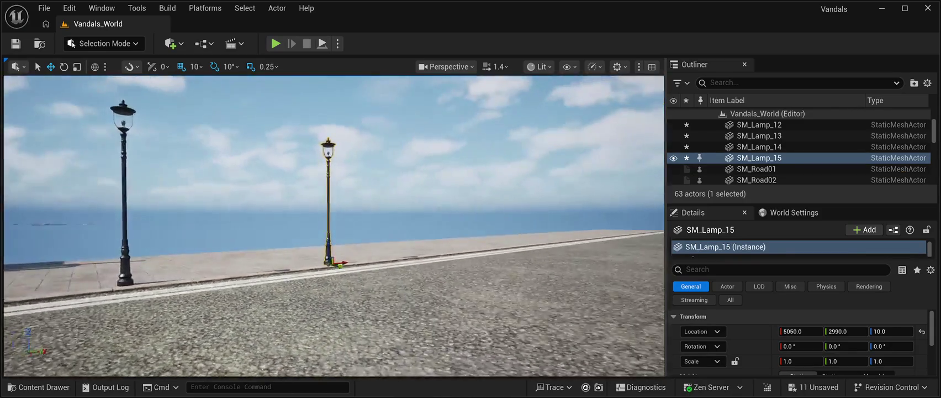
{"action": "left_click_drag", "start_coordinate": [310, 256], "coordinate": [499, 259]}
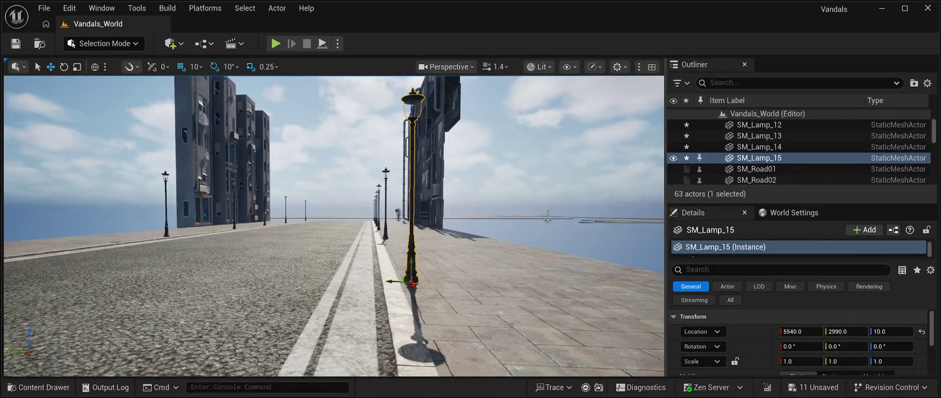
{"action": "key", "text": "ctrl+d"}
{"action": "left_click_drag", "start_coordinate": [400, 281], "coordinate": [7, 276]}
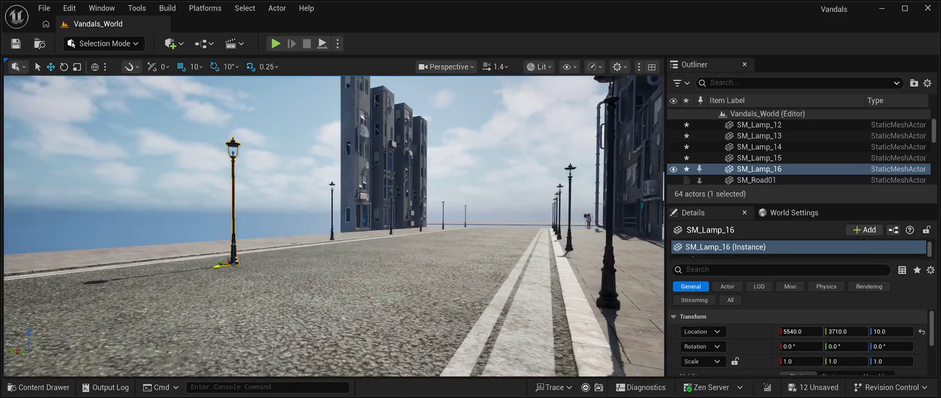
{"action": "left_click_drag", "start_coordinate": [233, 261], "coordinate": [160, 254]}
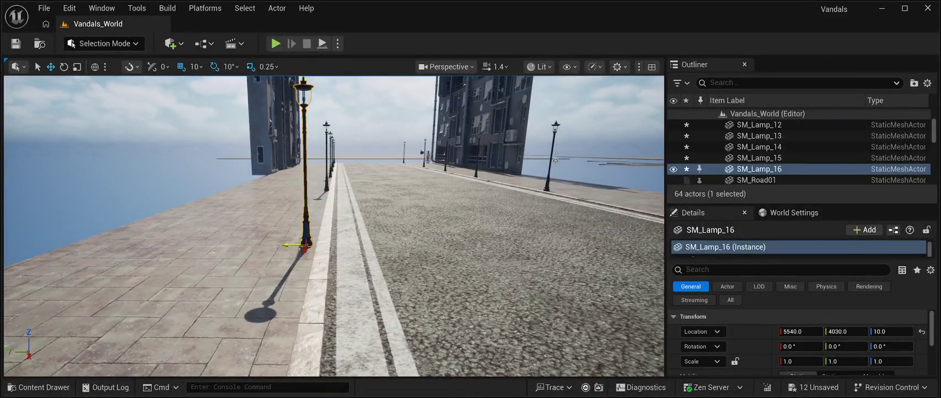
{"action": "left_click_drag", "start_coordinate": [288, 245], "coordinate": [292, 245]}
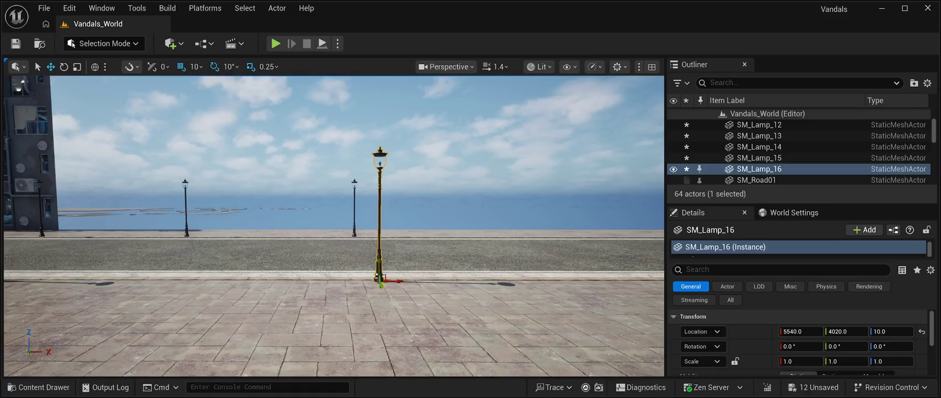
{"action": "key", "text": "ctrl+d"}
Space a lamp further along the street and put another on the opposite sidewalk edge.
{"action": "left_click_drag", "start_coordinate": [395, 281], "coordinate": [660, 280]}
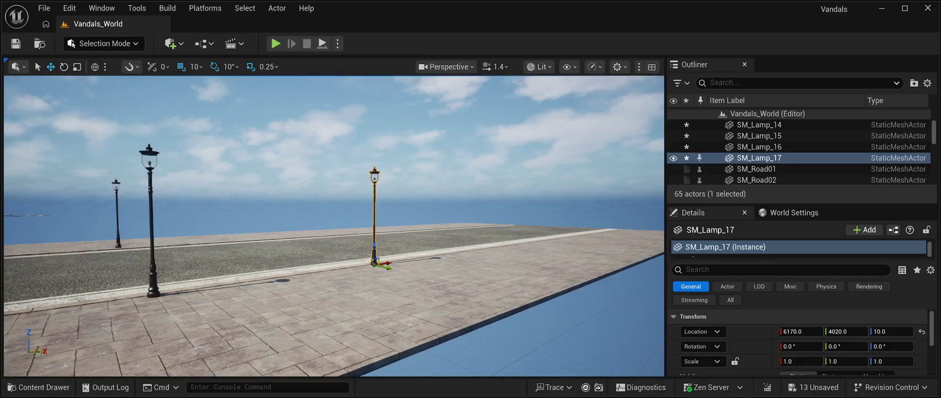
{"action": "mouse_move", "coordinate": [388, 261]}
{"action": "left_mouse_down"}
{"action": "mouse_move", "coordinate": [424, 262]}
{"action": "mouse_move", "coordinate": [417, 261]}
{"action": "left_mouse_up"}
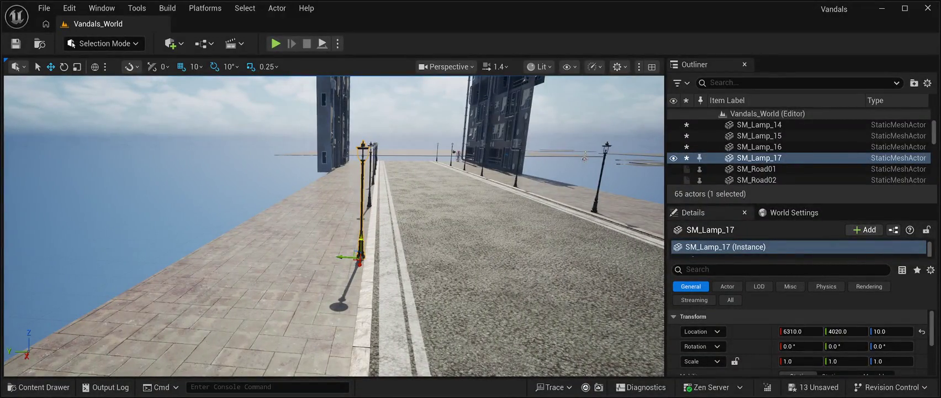
{"action": "key", "text": "ctrl+d"}
{"action": "left_click_drag", "start_coordinate": [343, 256], "coordinate": [426, 259]}
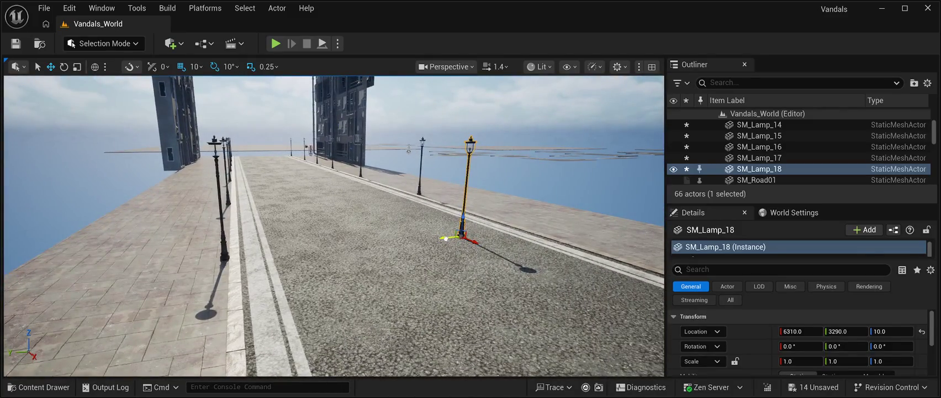
{"action": "left_click_drag", "start_coordinate": [446, 239], "coordinate": [539, 241]}
{"action": "key", "text": "f"}
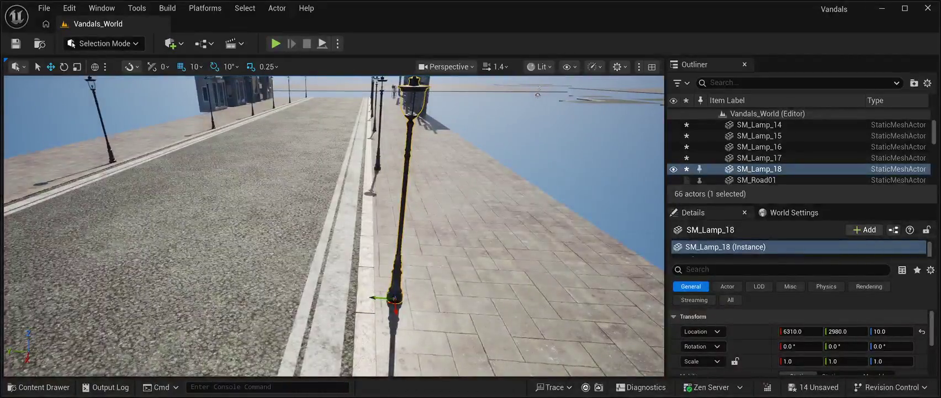
{"action": "mouse_move", "coordinate": [381, 297]}
{"action": "left_mouse_down"}
{"action": "mouse_move", "coordinate": [367, 297]}
{"action": "mouse_move", "coordinate": [558, 298]}
{"action": "mouse_move", "coordinate": [513, 298]}
{"action": "mouse_move", "coordinate": [541, 298]}
{"action": "mouse_move", "coordinate": [522, 298]}
{"action": "left_mouse_up"}
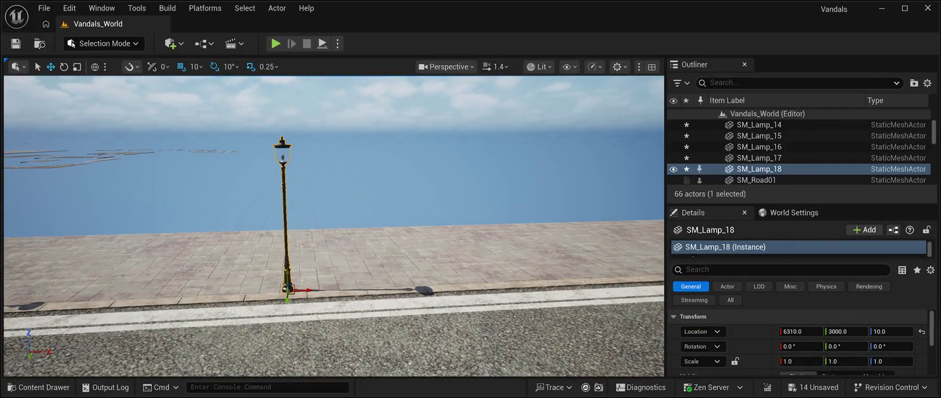
Add a lamp further along the sidewalk and another across on the far sidewalk.
{"action": "key", "text": "ctrl+d"}
{"action": "left_click_drag", "start_coordinate": [303, 289], "coordinate": [660, 291]}
{"action": "left_click_drag", "start_coordinate": [387, 276], "coordinate": [193, 309]}
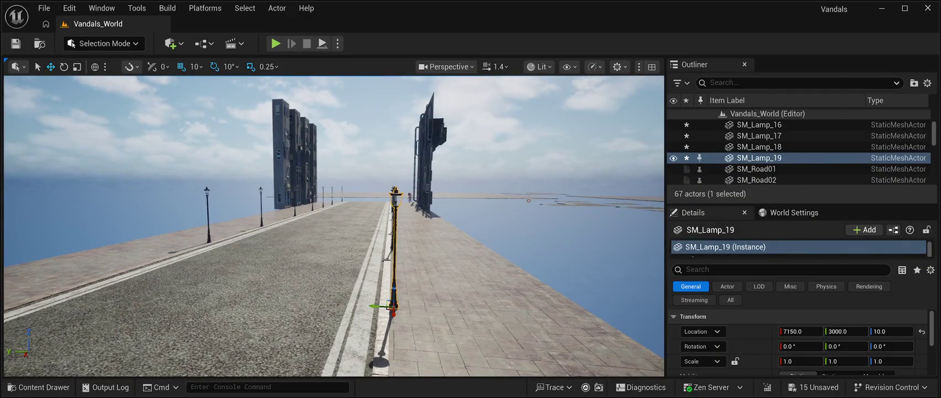
{"action": "key", "text": "ctrl+d"}
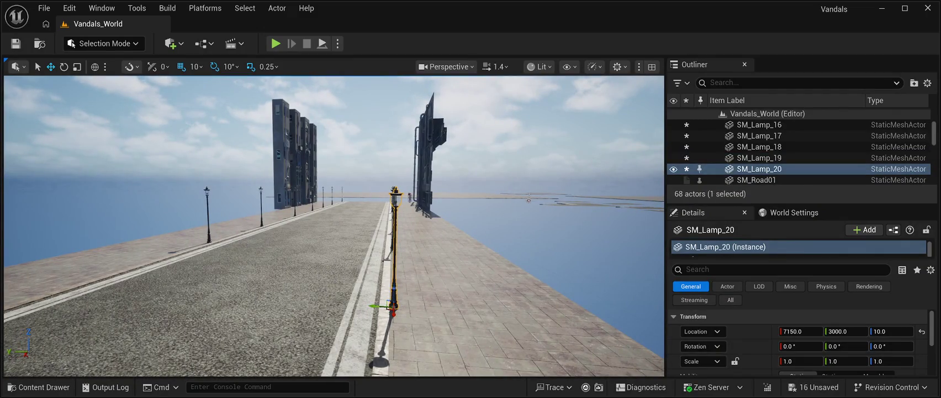
{"action": "left_click_drag", "start_coordinate": [375, 305], "coordinate": [51, 271]}
{"action": "key", "text": "f"}
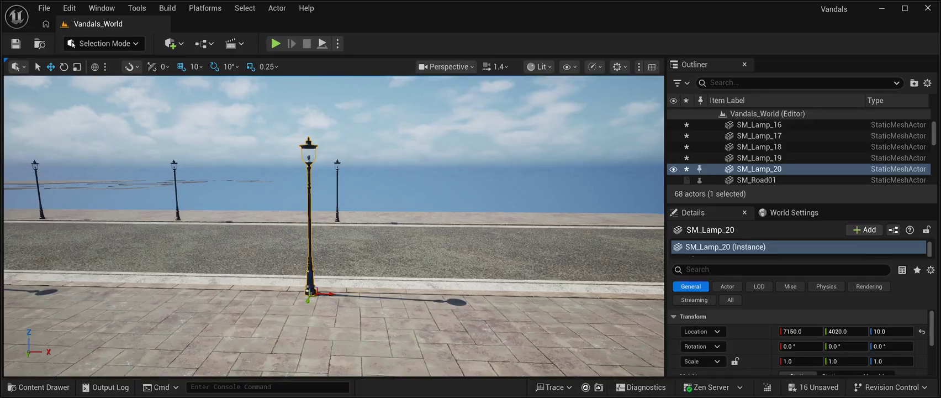
Duplicate a lamp further along the far sidewalk, nudging it into spacing.
{"action": "key", "text": "ctrl+d"}
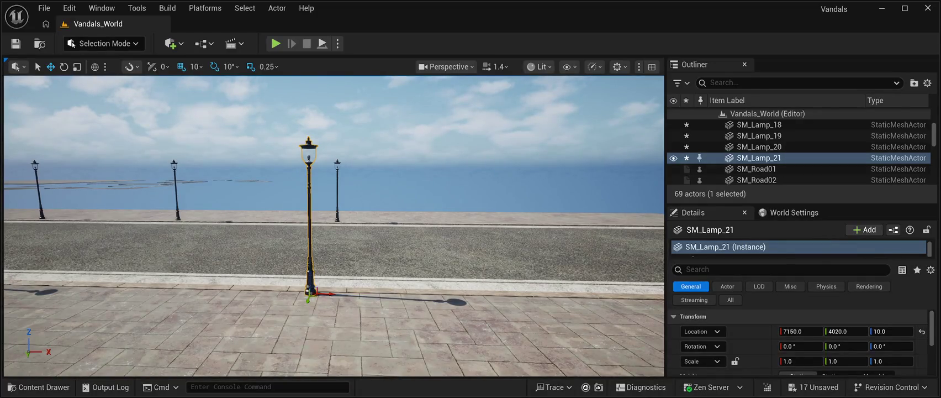
{"action": "left_click_drag", "start_coordinate": [328, 293], "coordinate": [661, 294]}
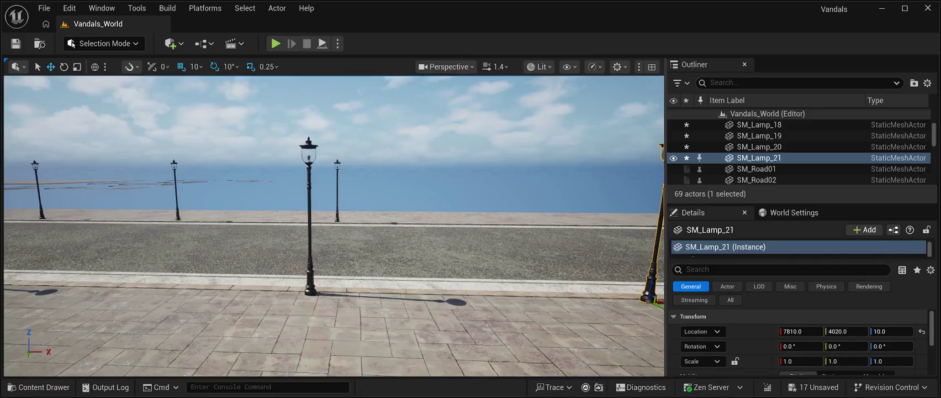
{"action": "key", "text": "f"}
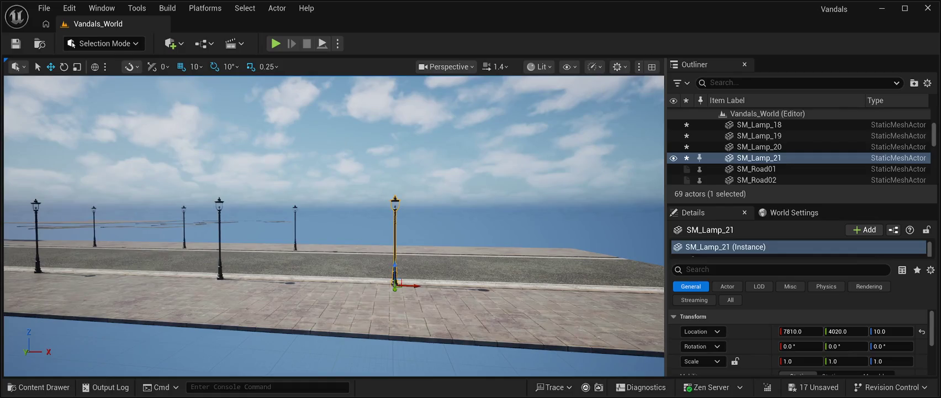
{"action": "left_click_drag", "start_coordinate": [419, 285], "coordinate": [428, 286]}
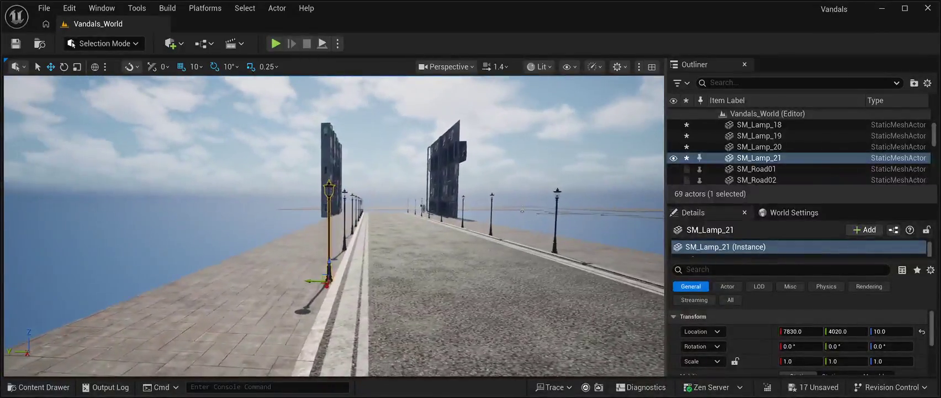
Add two lamps along the near sidewalk edge, reaching SM_Lamp_24 at 8370, 4020, 10.
{"action": "key", "text": "ctrl+d"}
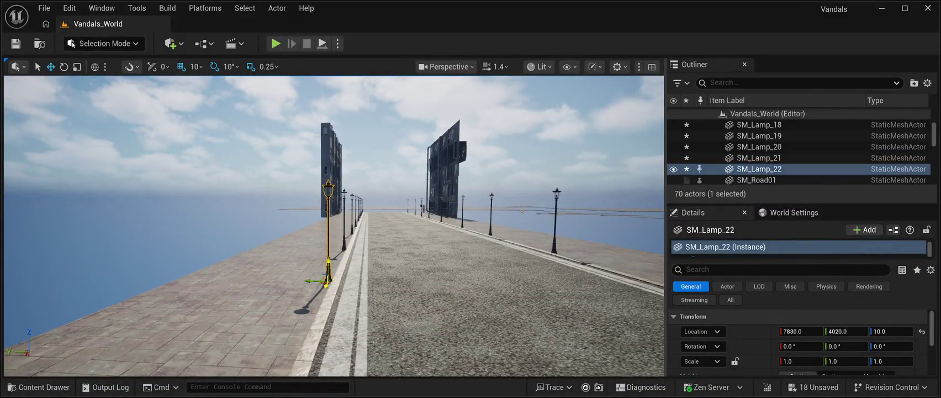
{"action": "left_click_drag", "start_coordinate": [309, 281], "coordinate": [646, 287]}
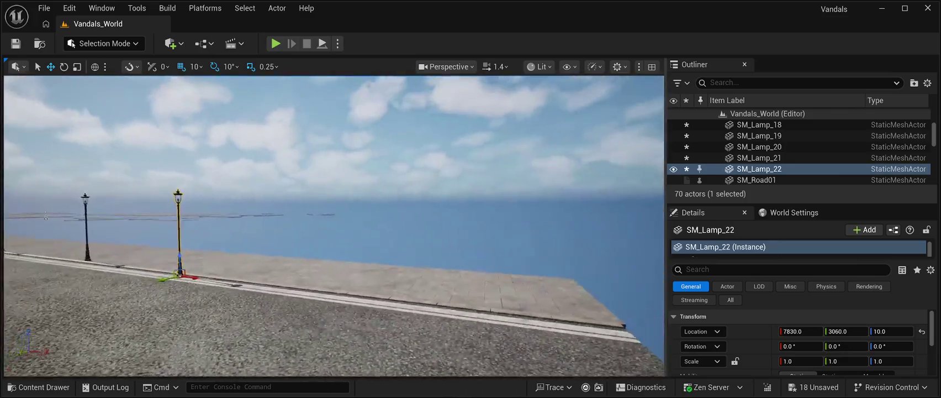
{"action": "left_click_drag", "start_coordinate": [331, 227], "coordinate": [425, 224]}
{"action": "left_click_drag", "start_coordinate": [395, 302], "coordinate": [431, 303]}
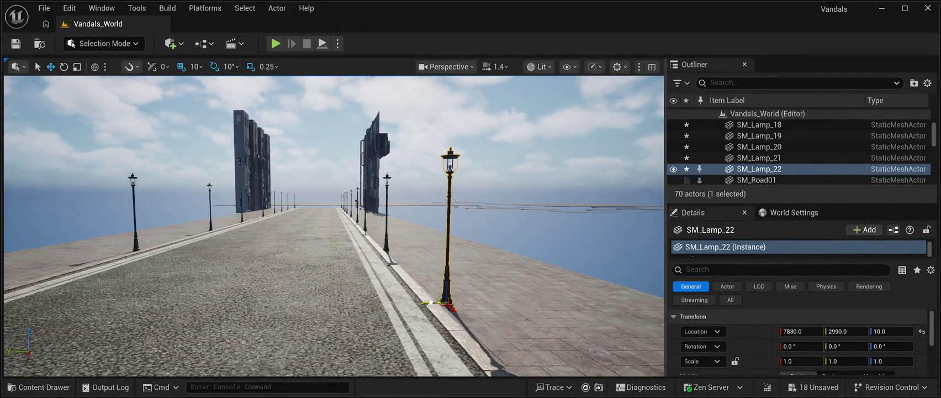
{"action": "left_click_drag", "start_coordinate": [456, 205], "coordinate": [547, 206]}
{"action": "key", "text": "Right"}
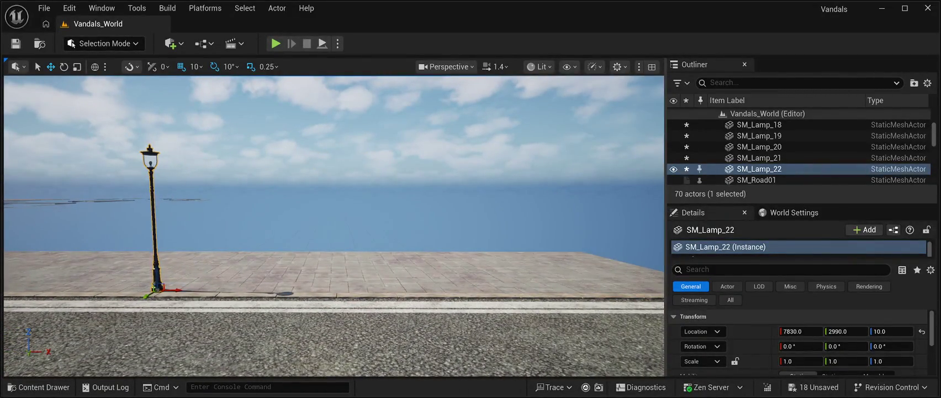
{"action": "key", "text": "ctrl+d"}
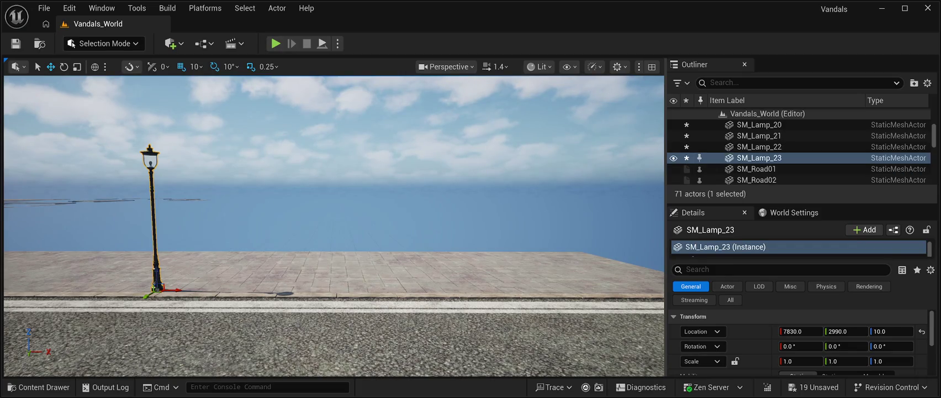
{"action": "mouse_move", "coordinate": [180, 289]}
{"action": "left_mouse_down"}
{"action": "mouse_move", "coordinate": [424, 297]}
{"action": "mouse_move", "coordinate": [342, 304]}
{"action": "left_mouse_up"}
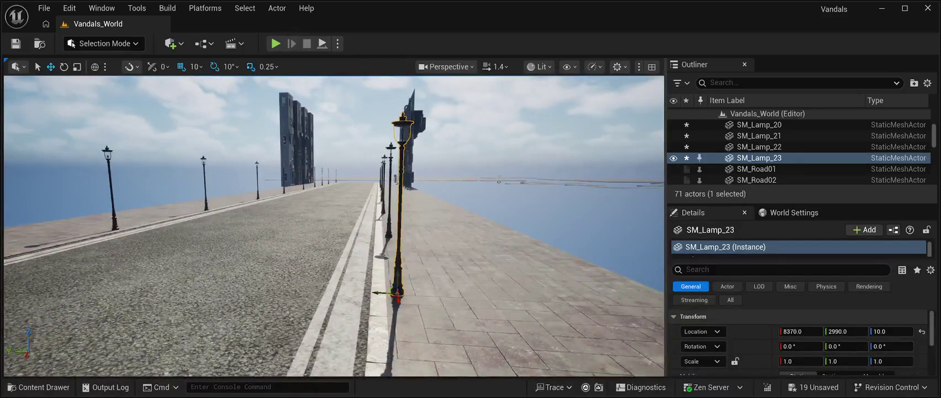
{"action": "key", "text": "ctrl+d"}
Set the latest lamp copy on the far sidewalk edge at Y 4020.
{"action": "left_click_drag", "start_coordinate": [381, 292], "coordinate": [49, 276]}
{"action": "left_click_drag", "start_coordinate": [332, 248], "coordinate": [553, 251]}
{"action": "left_click_drag", "start_coordinate": [424, 273], "coordinate": [253, 271]}
{"action": "mouse_move", "coordinate": [542, 180]}
{"action": "left_mouse_down"}
{"action": "mouse_move", "coordinate": [432, 300]}
{"action": "mouse_move", "coordinate": [433, 193]}
{"action": "left_mouse_up"}
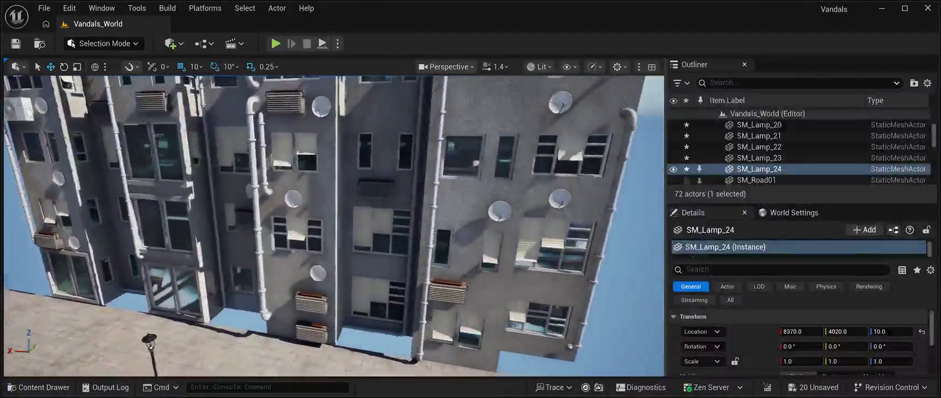
Shift the SM_SlumPrefab01 building slightly along Y, closer to the street.
{"action": "left_click", "coordinate": [376, 166]}
{"action": "mouse_move", "coordinate": [353, 166]}
{"action": "left_mouse_down"}
{"action": "mouse_move", "coordinate": [340, 165]}
{"action": "mouse_move", "coordinate": [315, 204]}
{"action": "mouse_move", "coordinate": [301, 204]}
{"action": "left_mouse_up"}
{"action": "mouse_move", "coordinate": [364, 285]}
{"action": "left_mouse_down"}
{"action": "mouse_move", "coordinate": [400, 282]}
{"action": "mouse_move", "coordinate": [345, 259]}
{"action": "mouse_move", "coordinate": [398, 260]}
{"action": "mouse_move", "coordinate": [392, 243]}
{"action": "mouse_move", "coordinate": [180, 234]}
{"action": "left_mouse_up"}
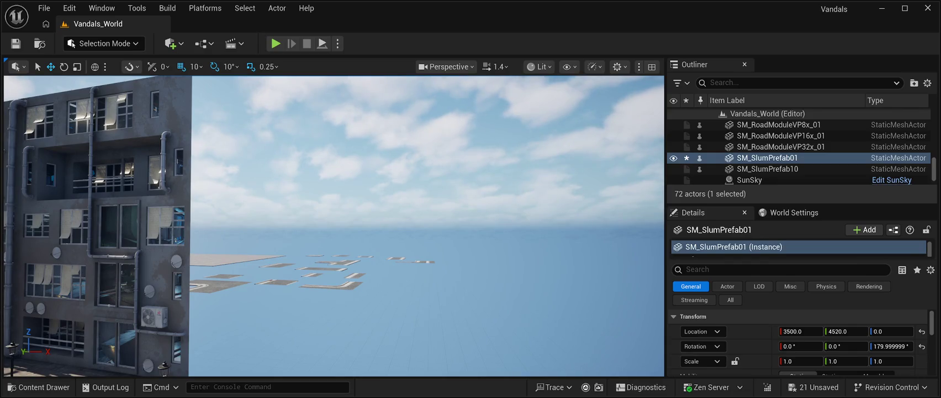
{"action": "key", "text": "ctrl+space"}
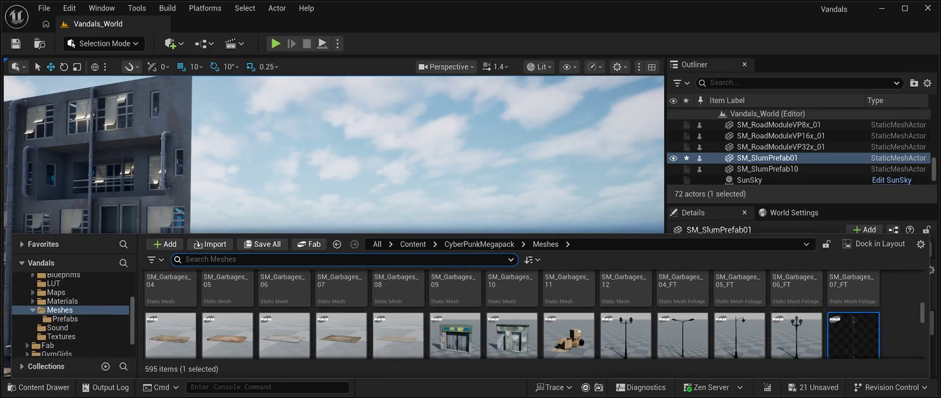
Drag an SM_SlumPrefab from CyberPunkMegapack Meshes > Prefabs into the level as SM_SlumPrefab13.
{"action": "scroll", "coordinate": [512, 313], "scroll_direction": "up", "scroll_amount": 3}
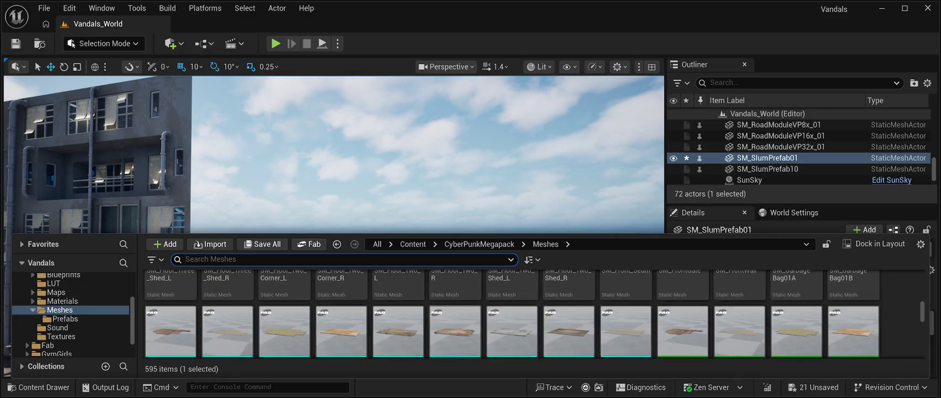
{"action": "left_click", "coordinate": [66, 319]}
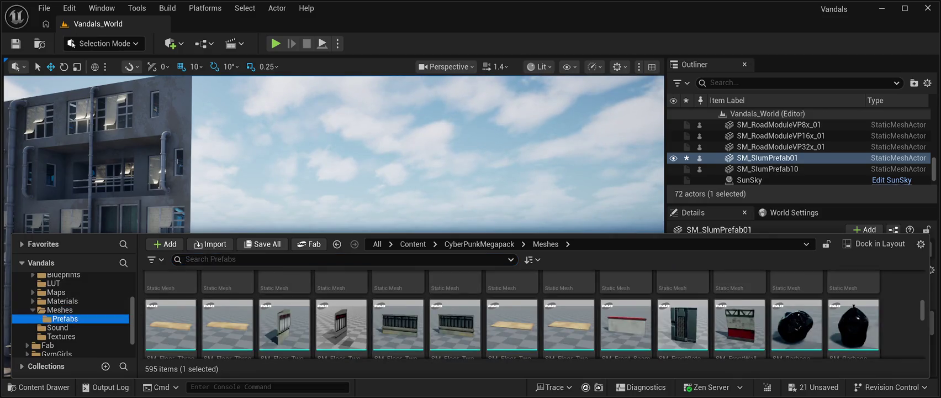
{"action": "scroll", "coordinate": [533, 314], "scroll_direction": "down", "scroll_amount": 5}
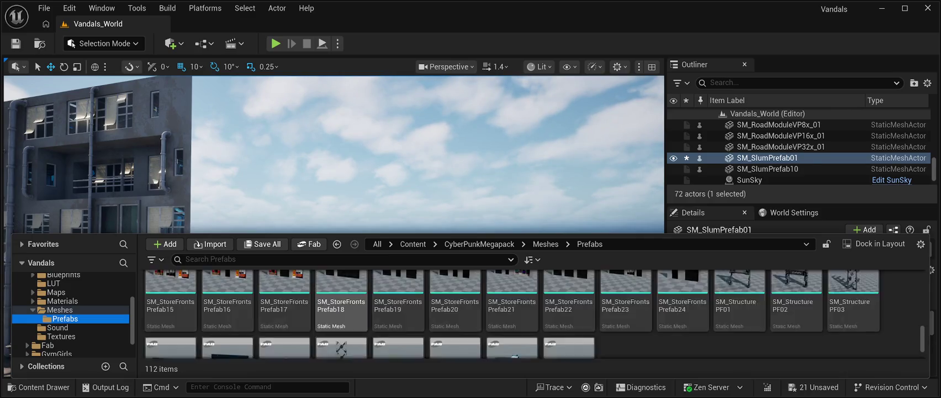
{"action": "scroll", "coordinate": [397, 320], "scroll_direction": "down", "scroll_amount": 1}
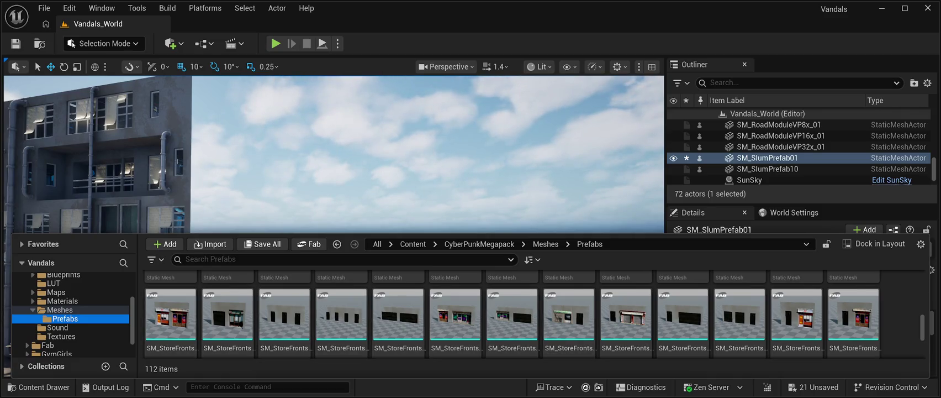
{"action": "scroll", "coordinate": [795, 317], "scroll_direction": "up", "scroll_amount": 3}
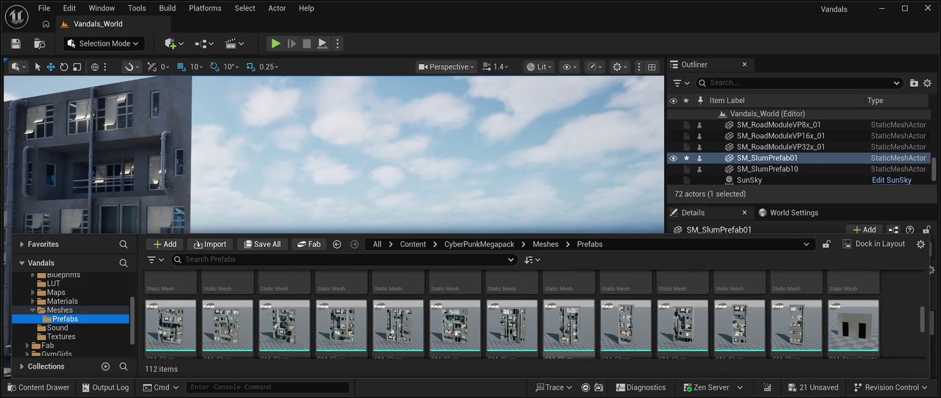
{"action": "scroll", "coordinate": [795, 318], "scroll_direction": "up", "scroll_amount": 2}
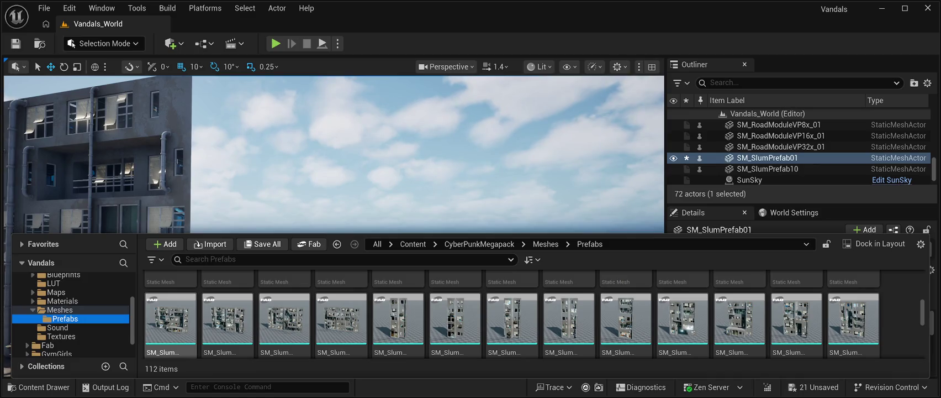
{"action": "left_click", "coordinate": [170, 319]}
{"action": "key", "text": "ctrl+space"}
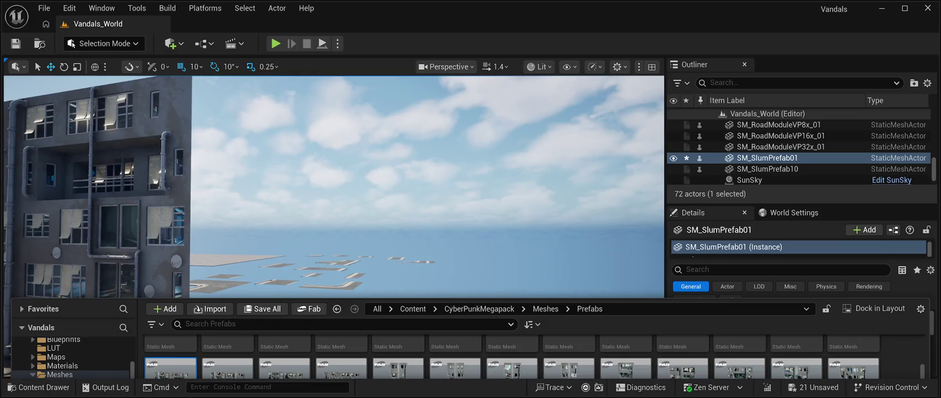
{"action": "left_click_drag", "start_coordinate": [853, 367], "coordinate": [287, 237]}
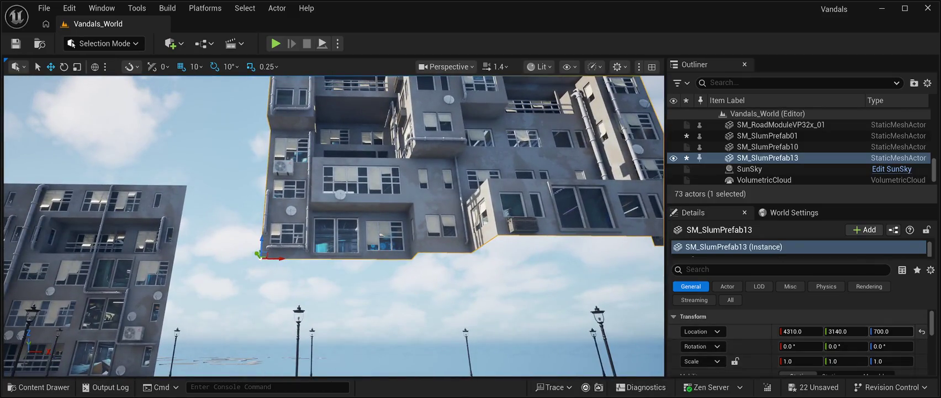
Drop SM_SlumPrefab13 to Z 0.0, test it along Y beside its neighbour, then delete it.
{"action": "left_click", "coordinate": [890, 331]}
{"action": "type", "text": "0.0"}
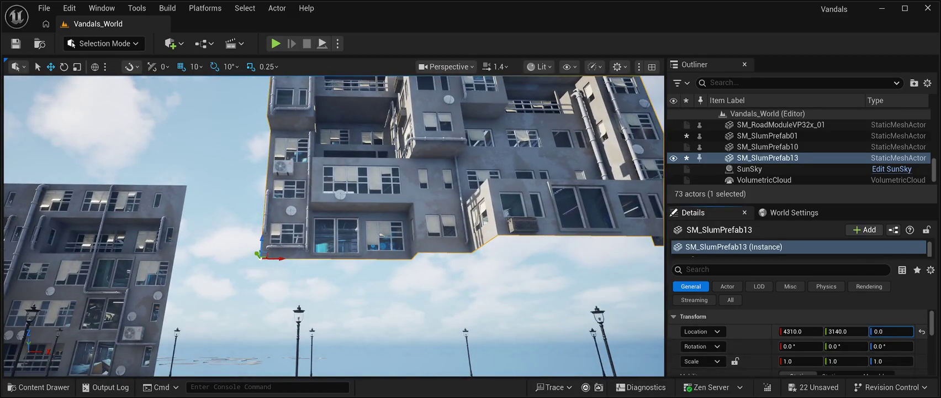
{"action": "key", "text": "Return"}
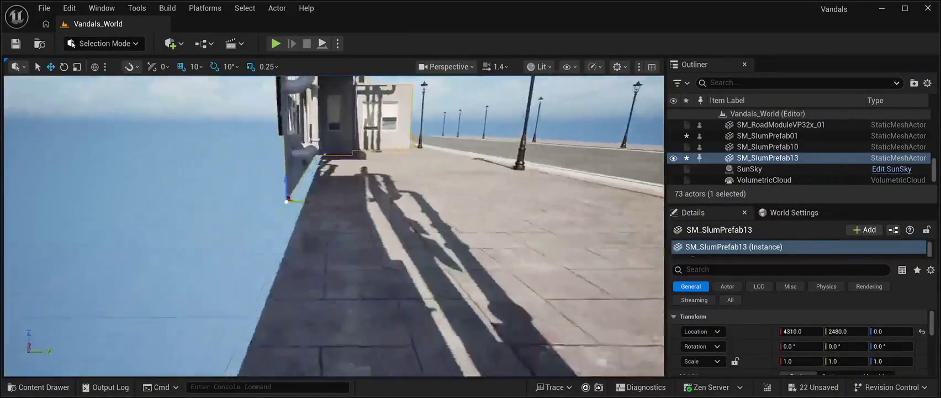
{"action": "left_click_drag", "start_coordinate": [250, 200], "coordinate": [261, 203]}
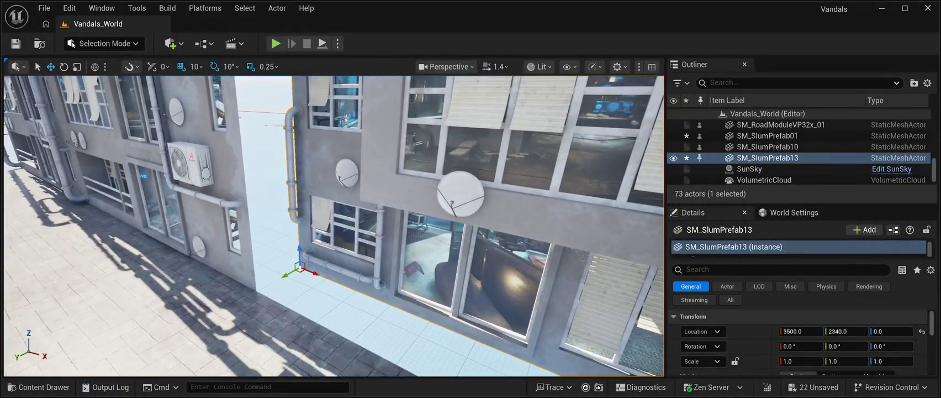
{"action": "left_click_drag", "start_coordinate": [287, 275], "coordinate": [241, 301]}
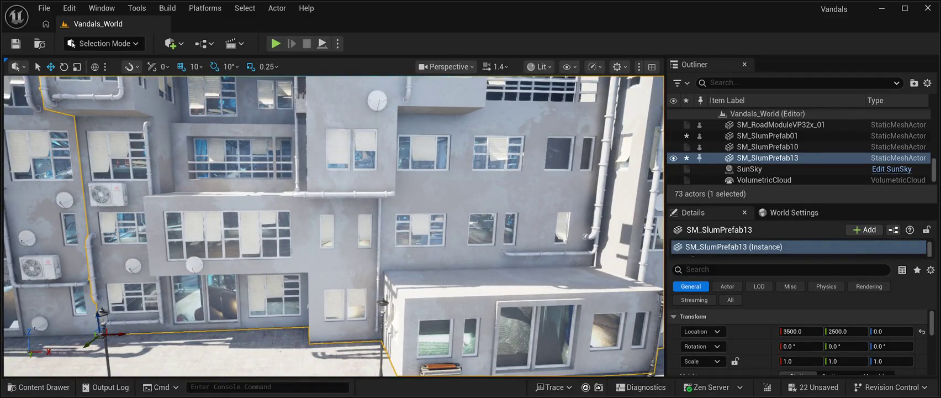
{"action": "key", "text": "Delete"}
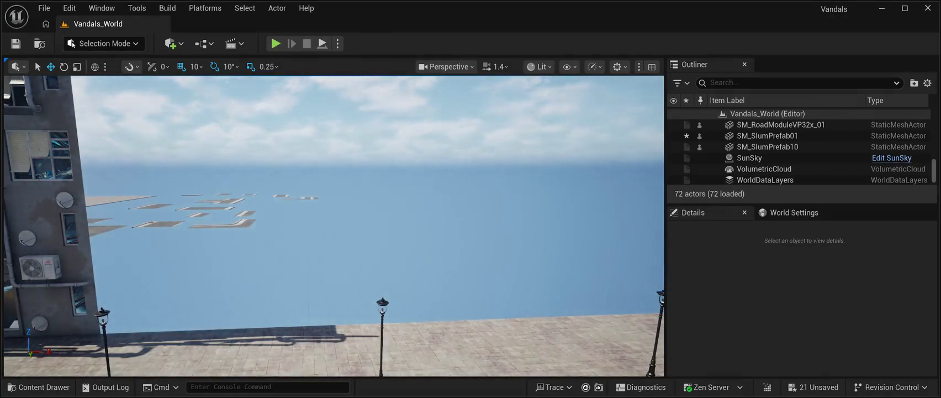
Browse the CyberPunkMegapack Prefabs folder in the Content Drawer for the next street building.
{"action": "key", "text": "ctrl+space"}
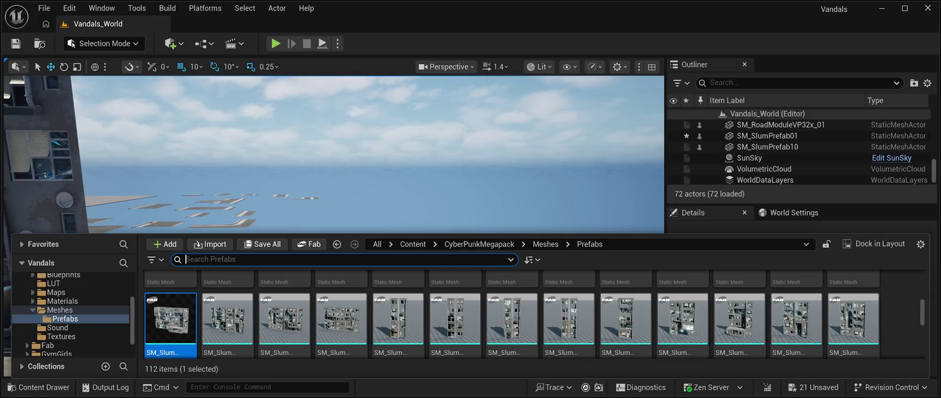
{"action": "key", "text": "ctrl+space"}
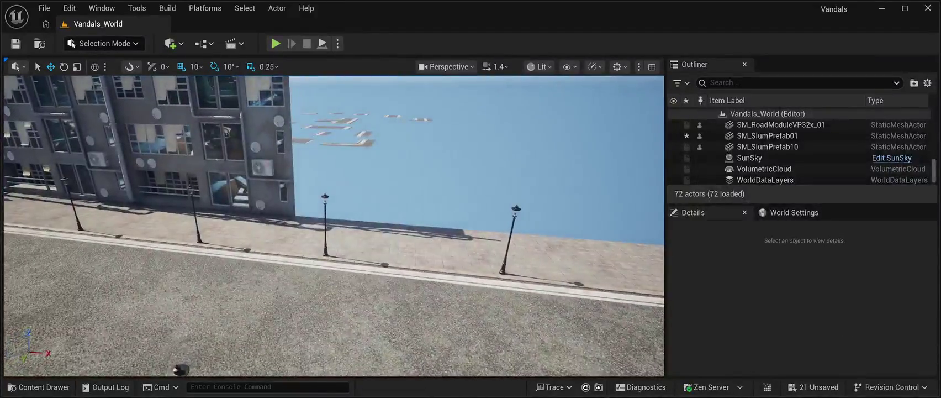
{"action": "left_click", "coordinate": [39, 386]}
{"action": "scroll", "coordinate": [420, 315], "scroll_direction": "down", "scroll_amount": 2}
{"action": "scroll", "coordinate": [397, 309], "scroll_direction": "down", "scroll_amount": 4}
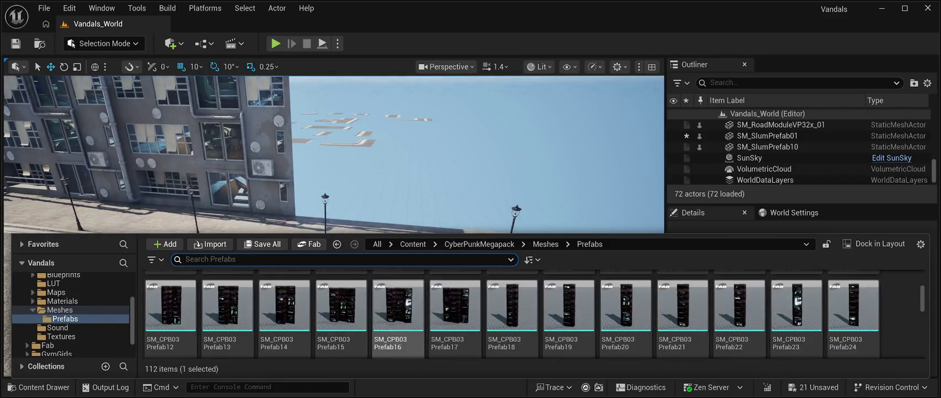
{"action": "scroll", "coordinate": [626, 320], "scroll_direction": "up", "scroll_amount": 1}
{"action": "scroll", "coordinate": [626, 320], "scroll_direction": "up", "scroll_amount": 5}
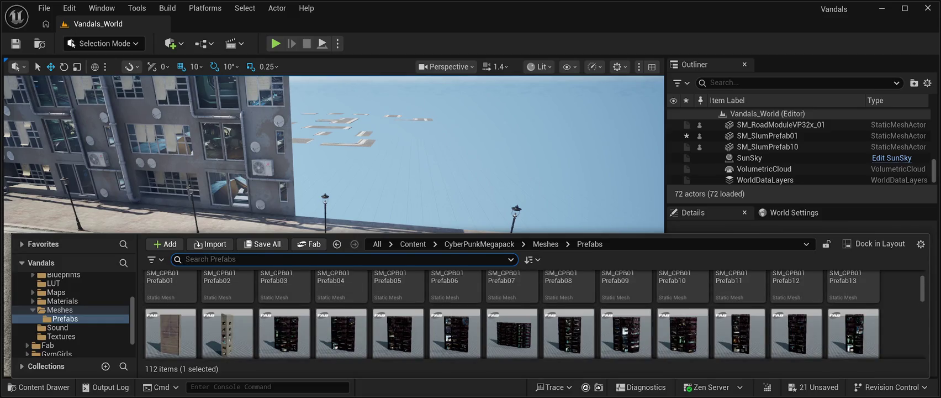
{"action": "scroll", "coordinate": [454, 314], "scroll_direction": "up", "scroll_amount": 3}
{"action": "scroll", "coordinate": [454, 314], "scroll_direction": "down", "scroll_amount": 4}
{"action": "scroll", "coordinate": [454, 315], "scroll_direction": "up", "scroll_amount": 4}
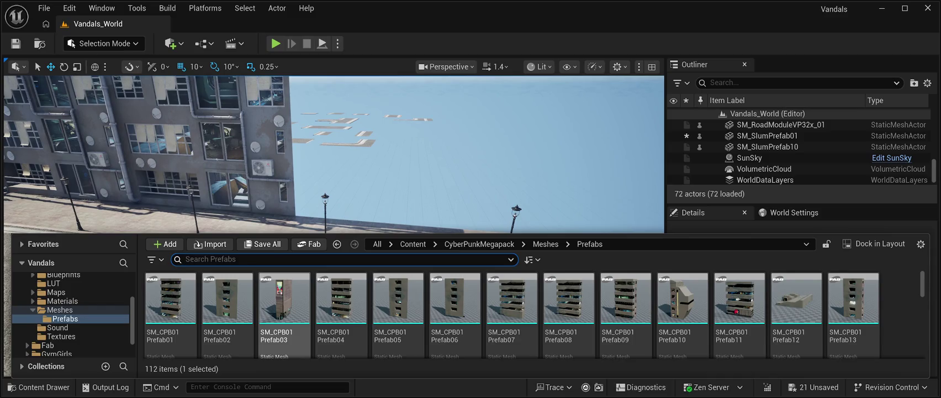
{"action": "scroll", "coordinate": [285, 310], "scroll_direction": "down", "scroll_amount": 3}
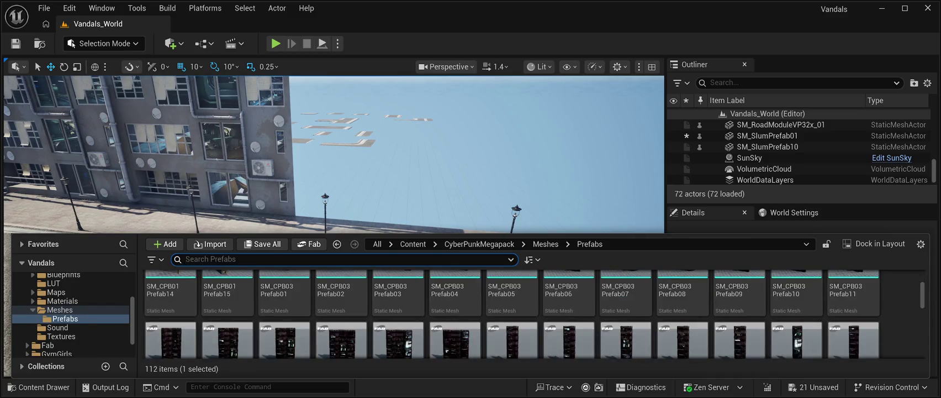
{"action": "scroll", "coordinate": [397, 317], "scroll_direction": "down", "scroll_amount": 1}
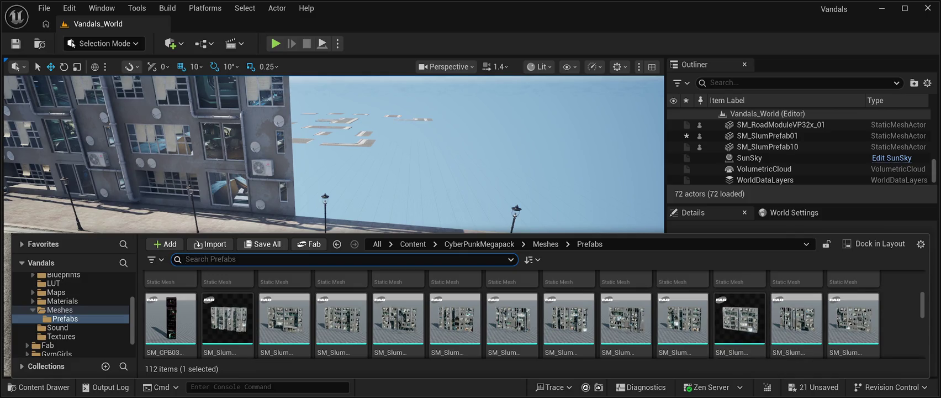
{"action": "scroll", "coordinate": [397, 318], "scroll_direction": "down", "scroll_amount": 1}
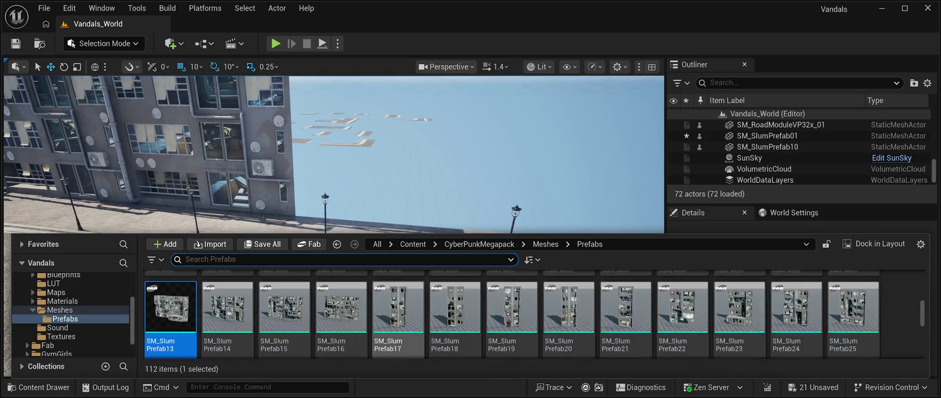
{"action": "scroll", "coordinate": [569, 317], "scroll_direction": "up", "scroll_amount": 1}
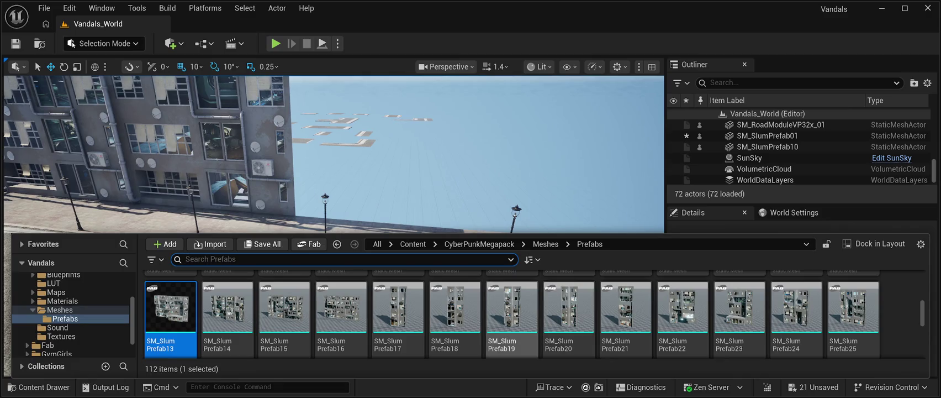
Drag SM_SlumPrefab19 from the Prefabs folder into the street scene.
{"action": "left_click", "coordinate": [512, 315]}
{"action": "key", "text": "ctrl+space"}
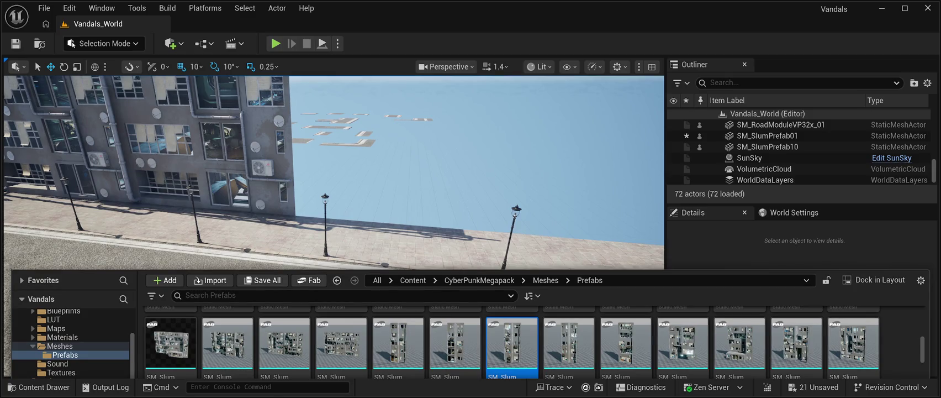
{"action": "left_click_drag", "start_coordinate": [511, 342], "coordinate": [433, 220]}
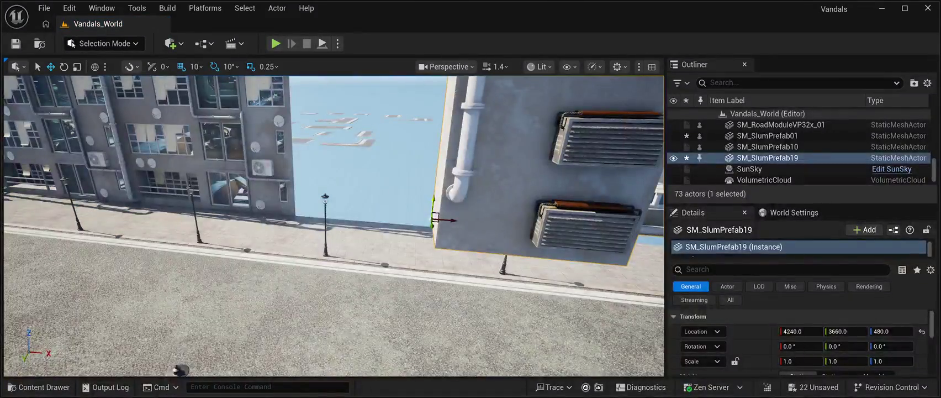
Frame the new building, set its Location Z to 0 and slide it toward the street.
{"action": "key", "text": "f"}
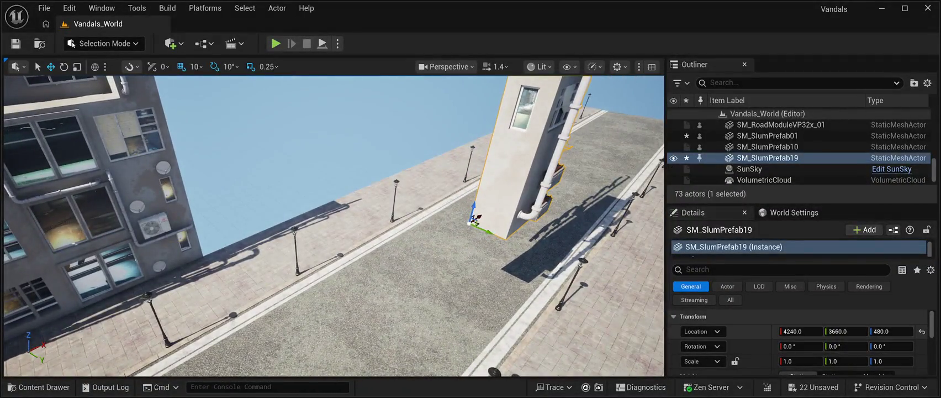
{"action": "left_click", "coordinate": [890, 331]}
{"action": "type", "text": "0"}
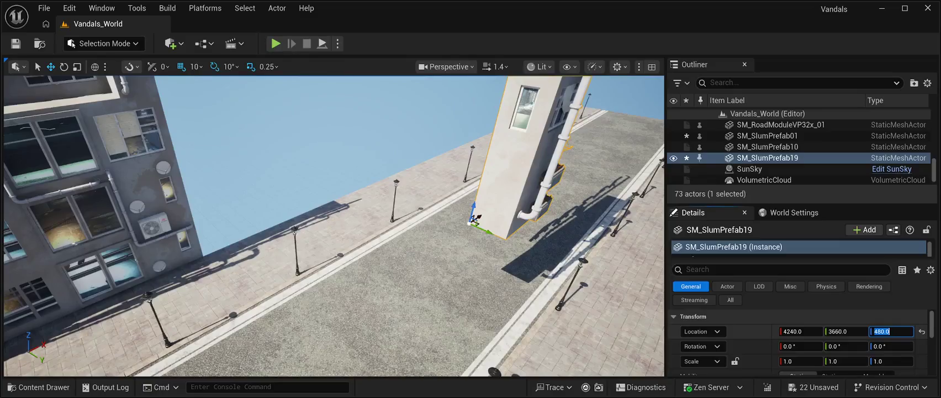
{"action": "key", "text": "Return"}
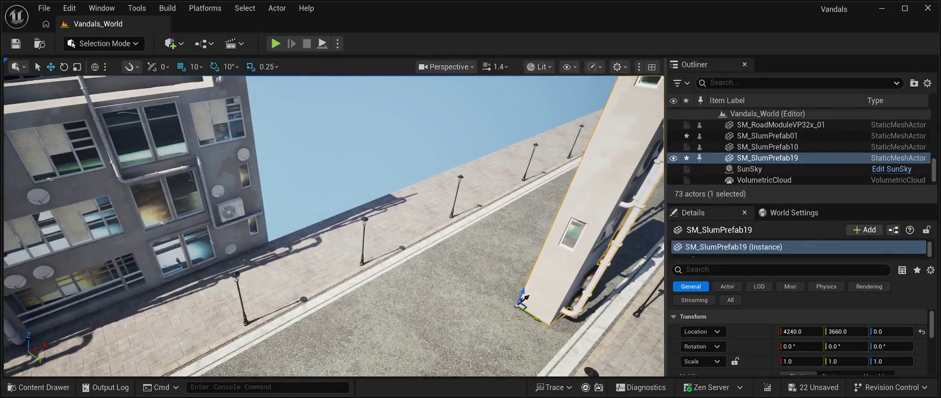
{"action": "mouse_move", "coordinate": [519, 303]}
{"action": "left_mouse_down"}
{"action": "mouse_move", "coordinate": [493, 264]}
{"action": "mouse_move", "coordinate": [373, 197]}
{"action": "mouse_move", "coordinate": [342, 209]}
{"action": "left_mouse_up"}
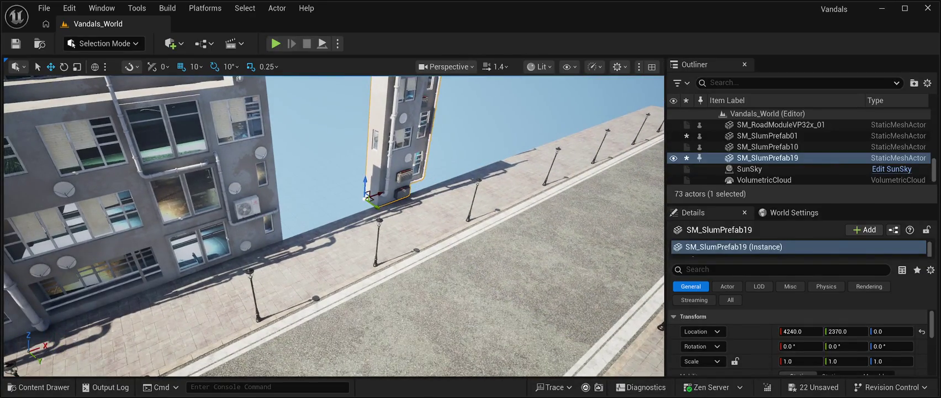
Rotate SM_SlumPrefab19 -90° around Z.
{"action": "left_click", "coordinate": [64, 66]}
{"action": "mouse_move", "coordinate": [348, 211]}
{"action": "left_mouse_down"}
{"action": "mouse_move", "coordinate": [286, 213]}
{"action": "mouse_move", "coordinate": [287, 251]}
{"action": "left_mouse_up"}
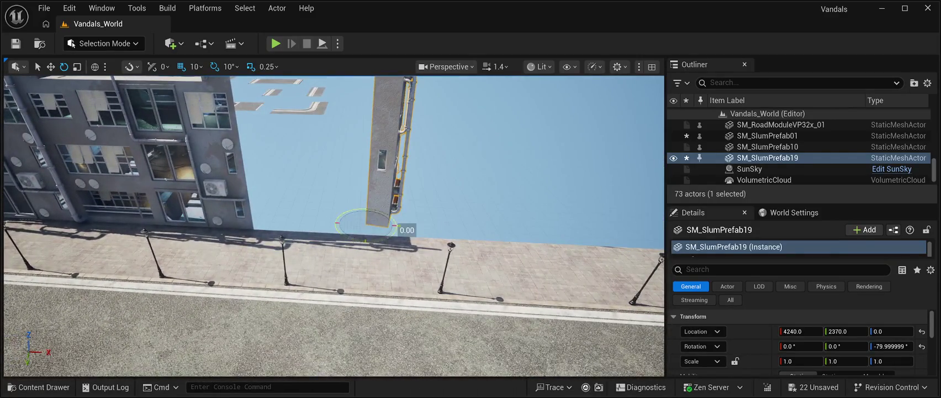
{"action": "left_click_drag", "start_coordinate": [338, 218], "coordinate": [323, 219]}
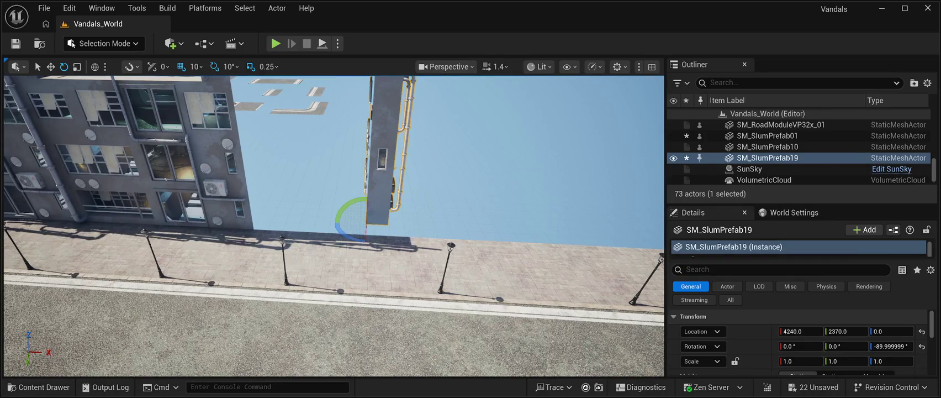
Move the building along X and to Y 2510, closing the gap with its neighbour.
{"action": "left_click", "coordinate": [50, 66]}
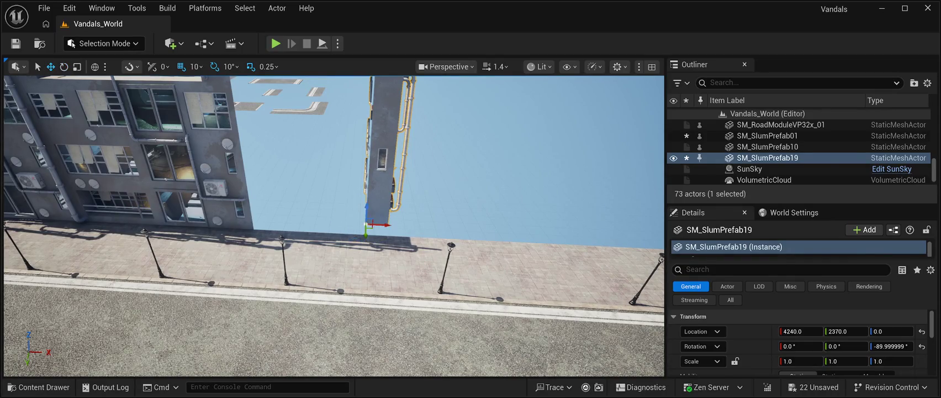
{"action": "left_click_drag", "start_coordinate": [385, 225], "coordinate": [267, 212]}
{"action": "mouse_move", "coordinate": [331, 248]}
{"action": "left_mouse_down"}
{"action": "mouse_move", "coordinate": [287, 227]}
{"action": "mouse_move", "coordinate": [283, 187]}
{"action": "left_mouse_up"}
{"action": "mouse_move", "coordinate": [342, 190]}
{"action": "left_mouse_down"}
{"action": "mouse_move", "coordinate": [298, 194]}
{"action": "mouse_move", "coordinate": [326, 149]}
{"action": "mouse_move", "coordinate": [332, 188]}
{"action": "left_mouse_up"}
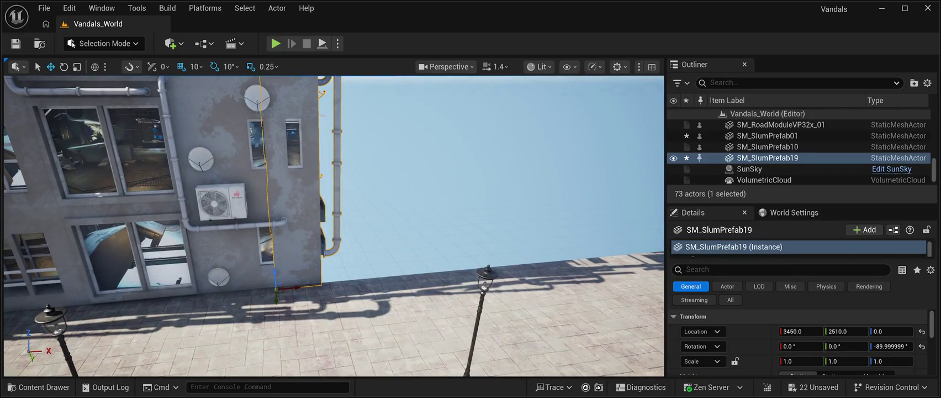
{"action": "left_click_drag", "start_coordinate": [298, 286], "coordinate": [315, 282]}
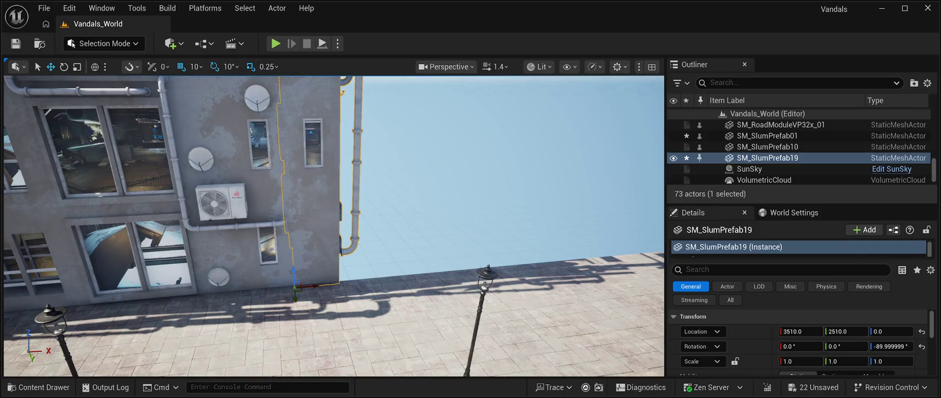
{"action": "key", "text": "Escape"}
{"action": "mouse_move", "coordinate": [334, 188]}
{"action": "left_mouse_down"}
{"action": "mouse_move", "coordinate": [348, 182]}
{"action": "mouse_move", "coordinate": [309, 196]}
{"action": "mouse_move", "coordinate": [332, 183]}
{"action": "mouse_move", "coordinate": [312, 187]}
{"action": "mouse_move", "coordinate": [364, 191]}
{"action": "left_mouse_up"}
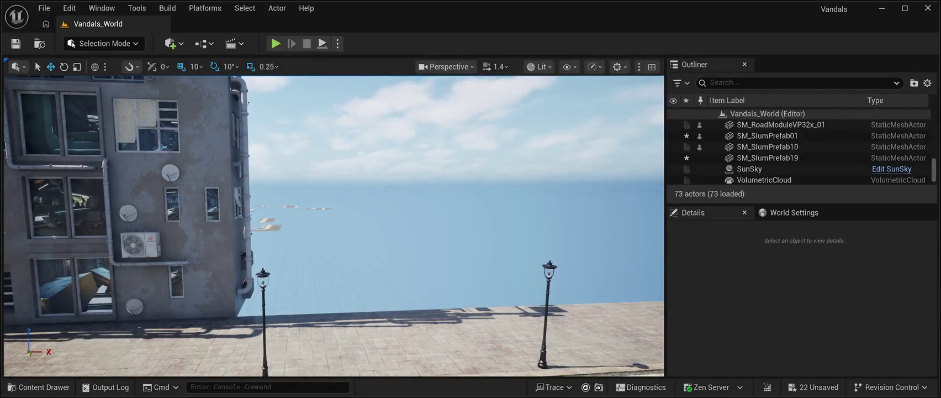
{"action": "key", "text": "ctrl+space"}
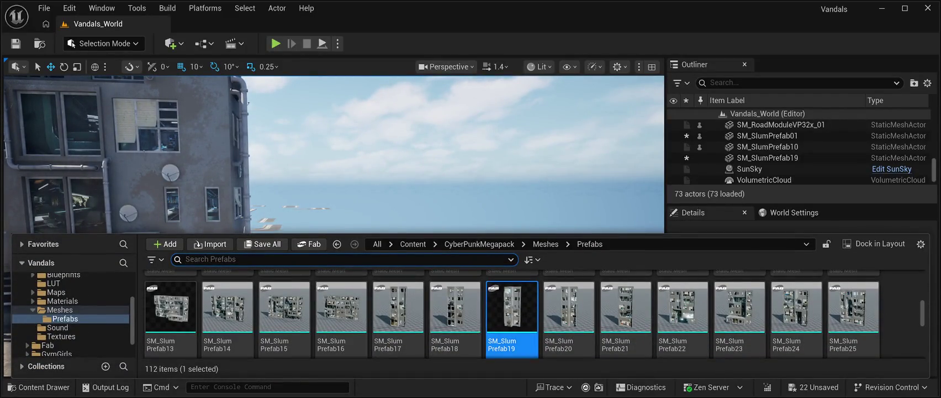
Browse the Prefabs folder, then save all pending level changes.
{"action": "scroll", "coordinate": [683, 309], "scroll_direction": "down", "scroll_amount": 2}
{"action": "scroll", "coordinate": [683, 310], "scroll_direction": "down", "scroll_amount": 2}
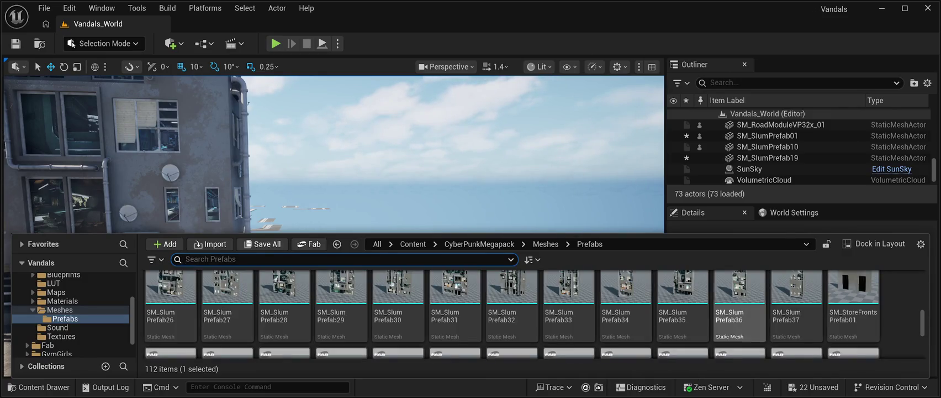
{"action": "scroll", "coordinate": [740, 315], "scroll_direction": "down", "scroll_amount": 2}
{"action": "scroll", "coordinate": [569, 314], "scroll_direction": "down", "scroll_amount": 2}
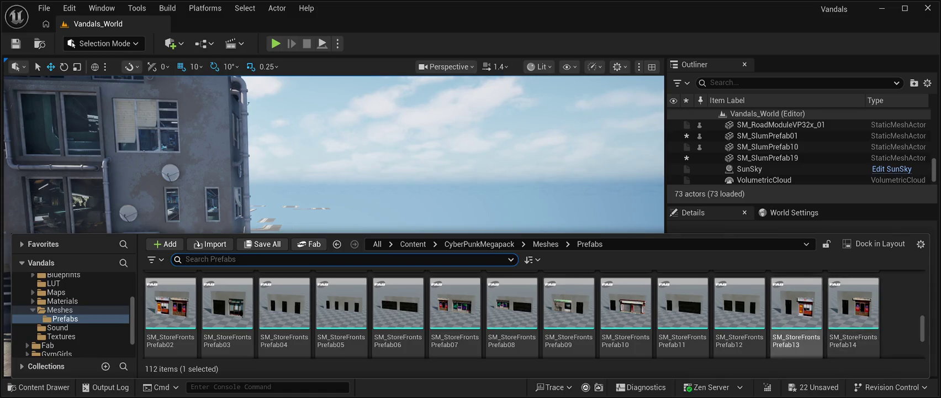
{"action": "scroll", "coordinate": [455, 317], "scroll_direction": "down", "scroll_amount": 2}
{"action": "scroll", "coordinate": [455, 318], "scroll_direction": "down", "scroll_amount": 5}
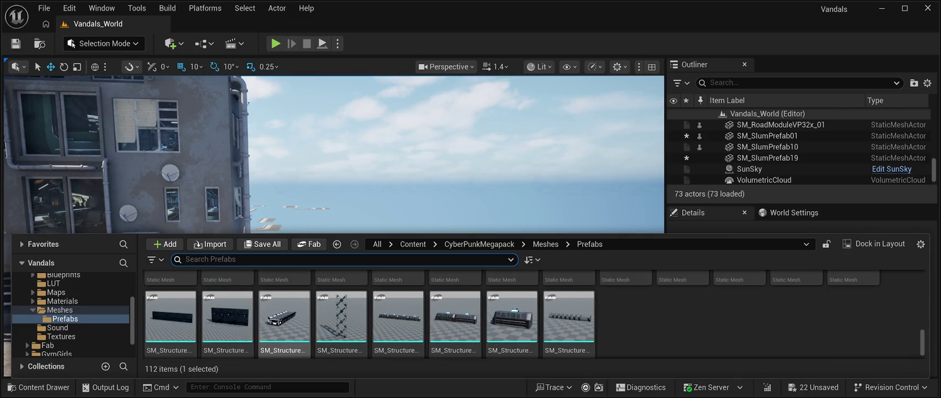
{"action": "scroll", "coordinate": [227, 323], "scroll_direction": "up", "scroll_amount": 2}
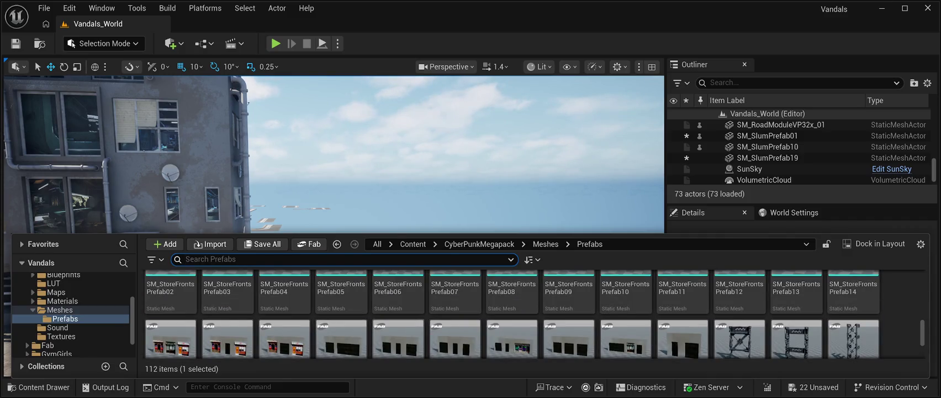
{"action": "scroll", "coordinate": [420, 332], "scroll_direction": "up", "scroll_amount": 2}
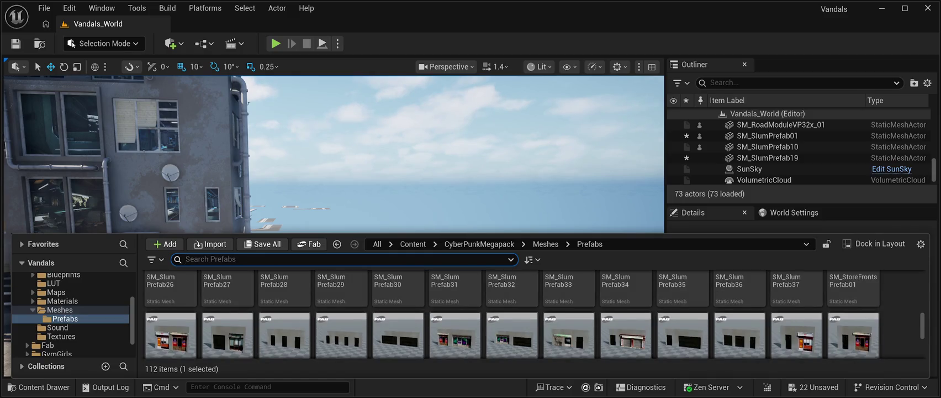
{"action": "scroll", "coordinate": [511, 314], "scroll_direction": "up", "scroll_amount": 2}
{"action": "scroll", "coordinate": [569, 320], "scroll_direction": "up", "scroll_amount": 2}
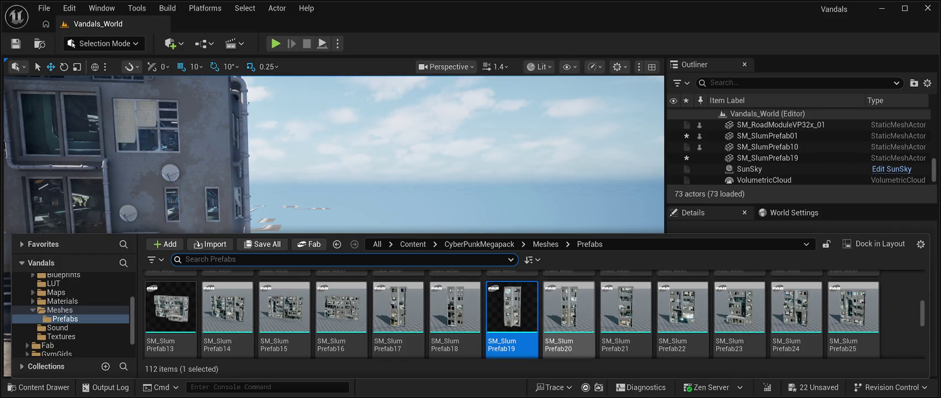
{"action": "scroll", "coordinate": [569, 320], "scroll_direction": "up", "scroll_amount": 2}
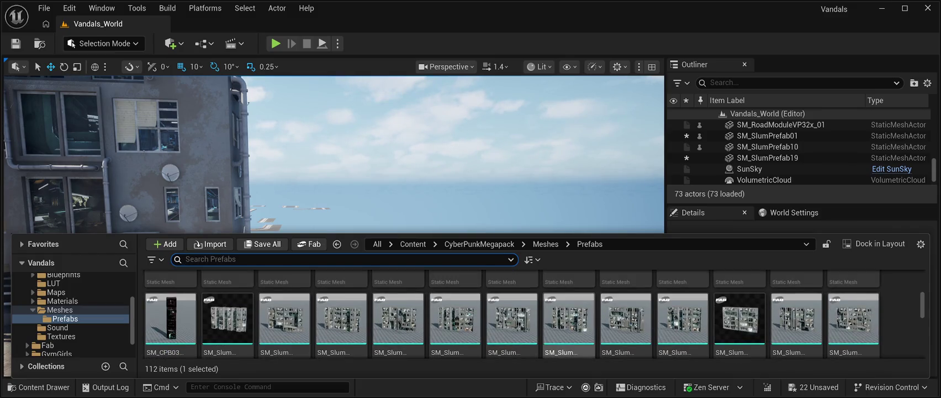
{"action": "scroll", "coordinate": [682, 320], "scroll_direction": "up", "scroll_amount": 3}
{"action": "scroll", "coordinate": [683, 326], "scroll_direction": "up", "scroll_amount": 3}
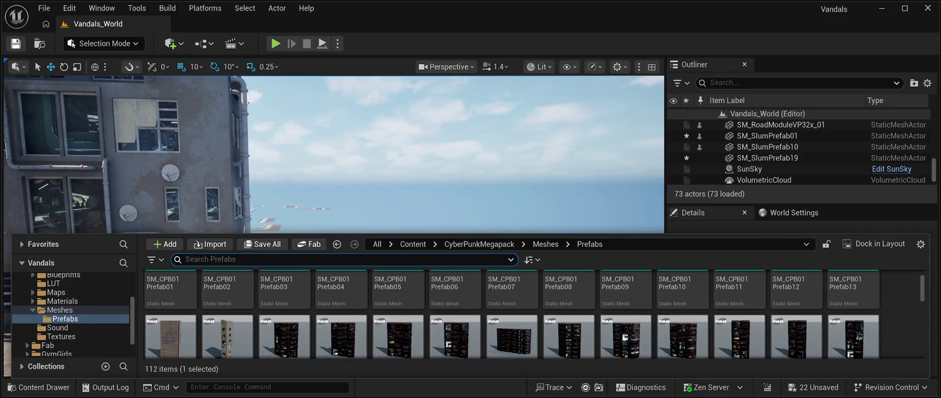
{"action": "left_click", "coordinate": [15, 43]}
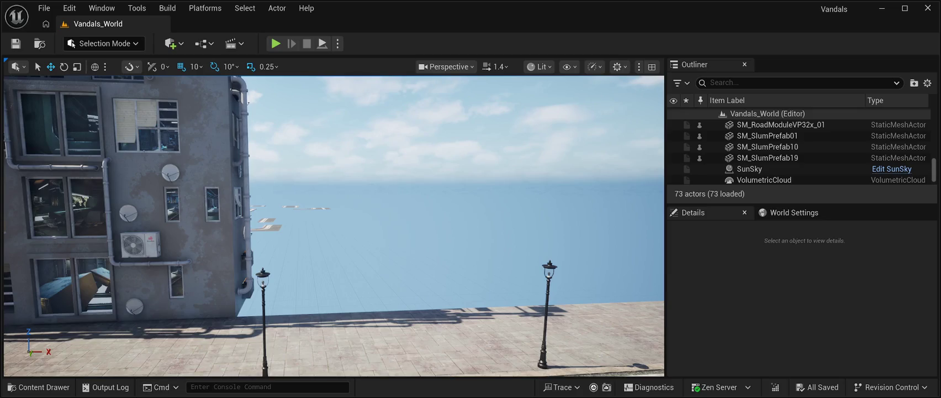
Drag SM_CPB03 Prefab02 from the Prefabs folder into the level.
{"action": "left_click", "coordinate": [38, 387]}
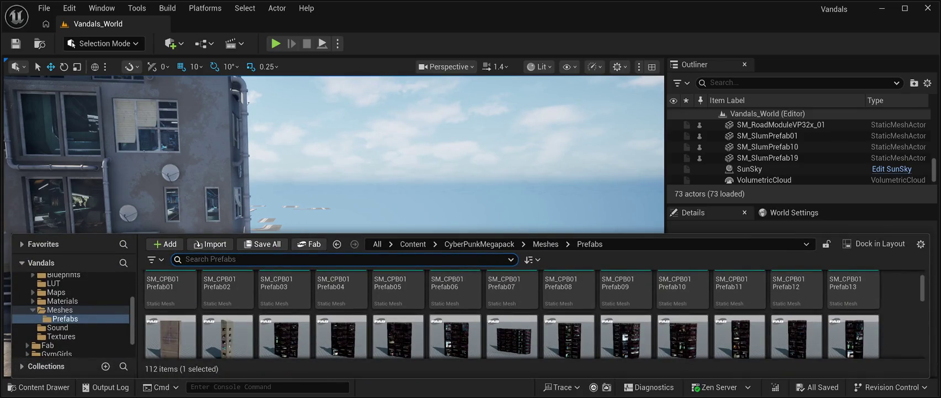
{"action": "scroll", "coordinate": [569, 331], "scroll_direction": "down", "scroll_amount": 1}
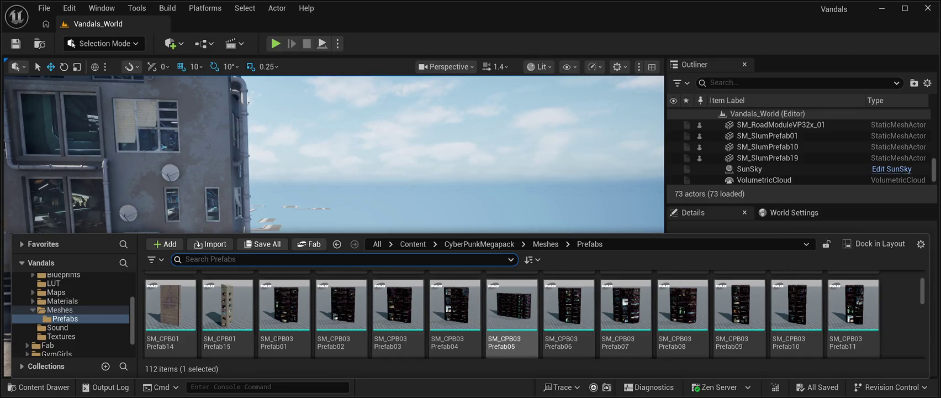
{"action": "left_click", "coordinate": [342, 309]}
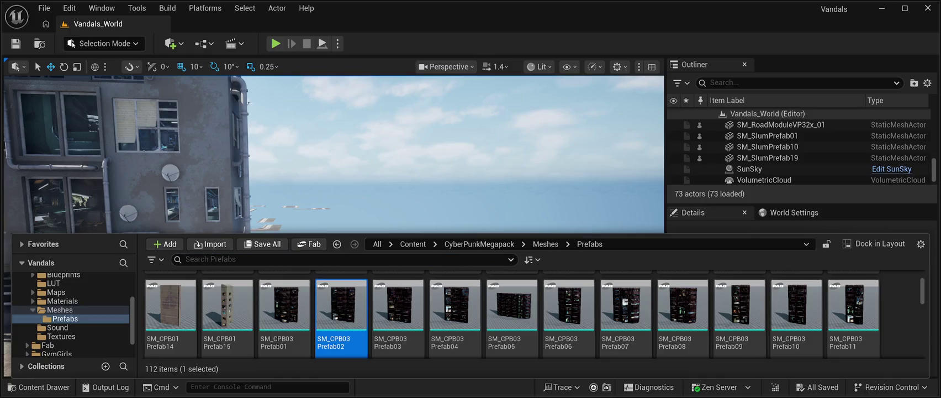
{"action": "mouse_move", "coordinate": [341, 309]}
{"action": "left_mouse_down"}
{"action": "mouse_move", "coordinate": [420, 210]}
{"action": "mouse_move", "coordinate": [475, 166]}
{"action": "left_mouse_up"}
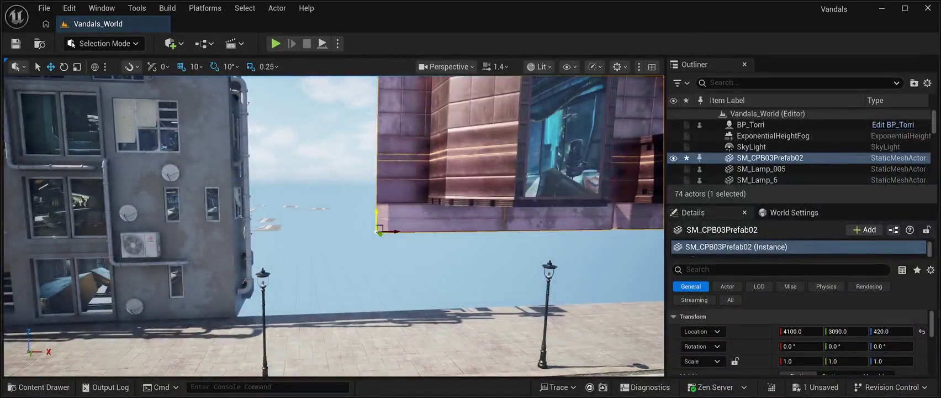
Set SM_CPB03Prefab02's Location Z to 0 and nudge it to 3740, 2470 beside the slum building.
{"action": "key", "text": "f"}
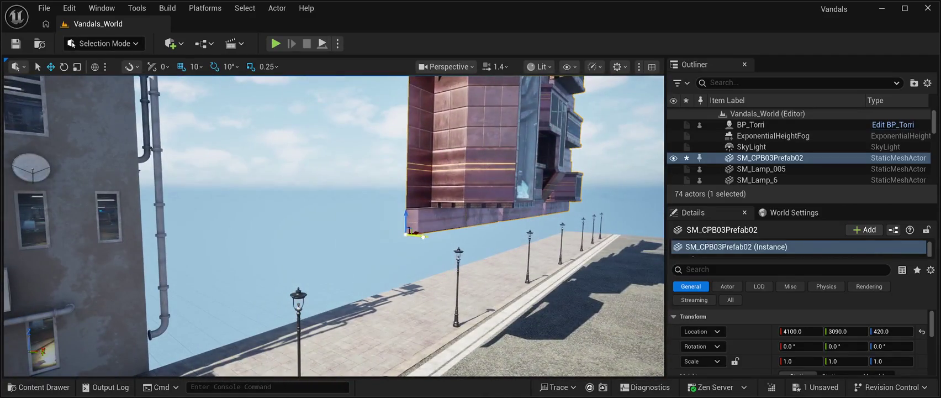
{"action": "left_click_drag", "start_coordinate": [420, 235], "coordinate": [273, 219]}
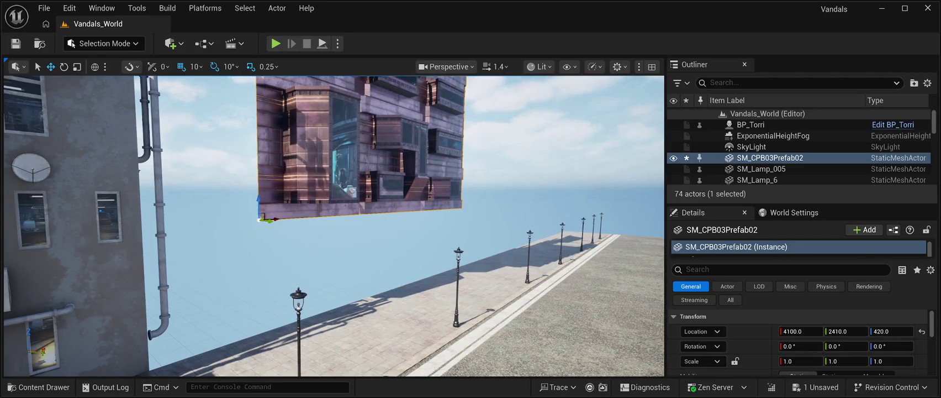
{"action": "left_click", "coordinate": [890, 330]}
{"action": "type", "text": "0.0"}
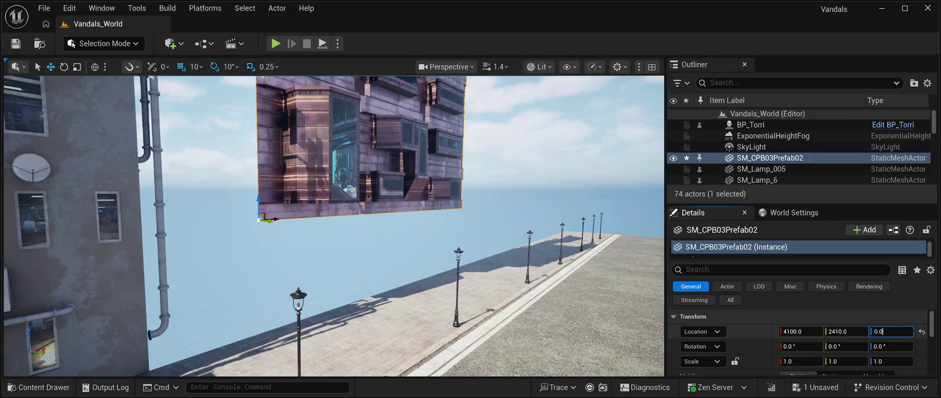
{"action": "key", "text": "Return"}
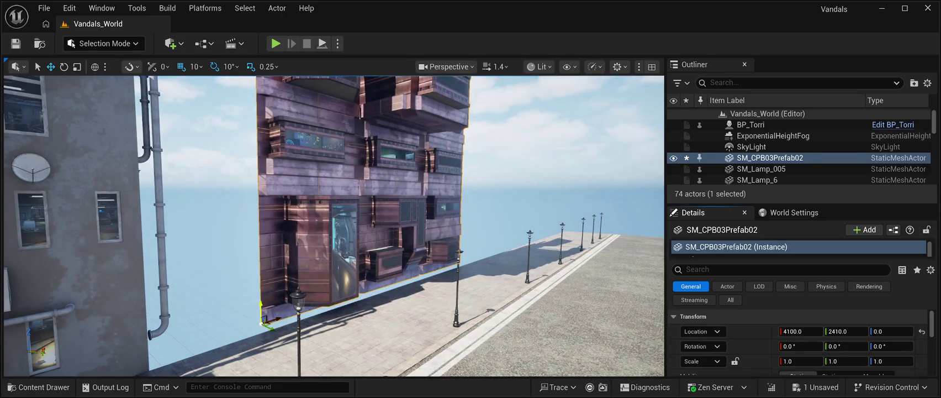
{"action": "mouse_move", "coordinate": [266, 325]}
{"action": "left_mouse_down"}
{"action": "mouse_move", "coordinate": [277, 333]}
{"action": "mouse_move", "coordinate": [202, 345]}
{"action": "left_mouse_up"}
{"action": "mouse_move", "coordinate": [331, 221]}
{"action": "left_mouse_down"}
{"action": "mouse_move", "coordinate": [276, 200]}
{"action": "mouse_move", "coordinate": [258, 209]}
{"action": "left_mouse_up"}
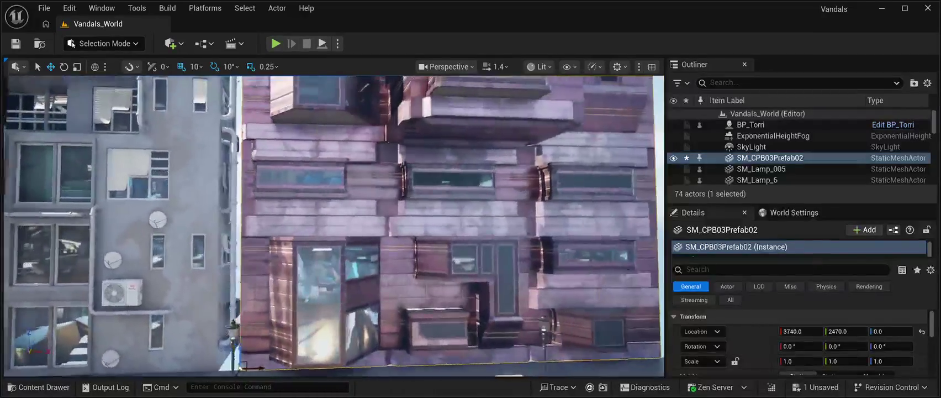
Drag SM_CPB03 Prefab18 from the Prefabs folder into the street and frame it.
{"action": "left_click", "coordinate": [39, 386]}
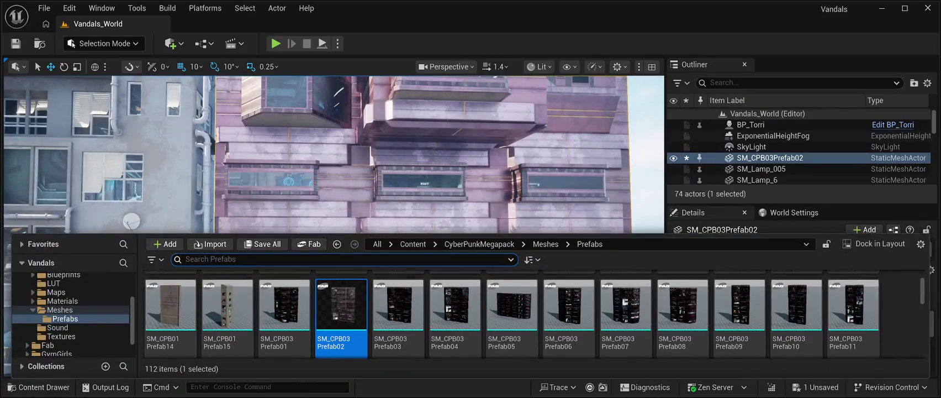
{"action": "scroll", "coordinate": [512, 315], "scroll_direction": "down", "scroll_amount": 3}
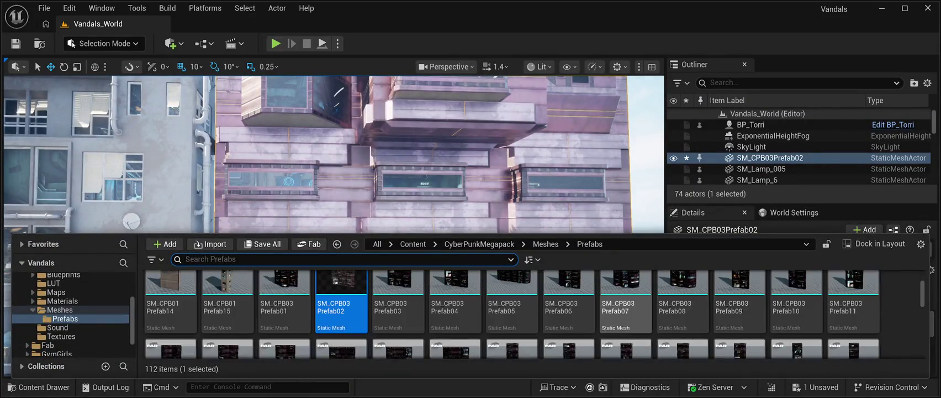
{"action": "scroll", "coordinate": [512, 326], "scroll_direction": "down", "scroll_amount": 1}
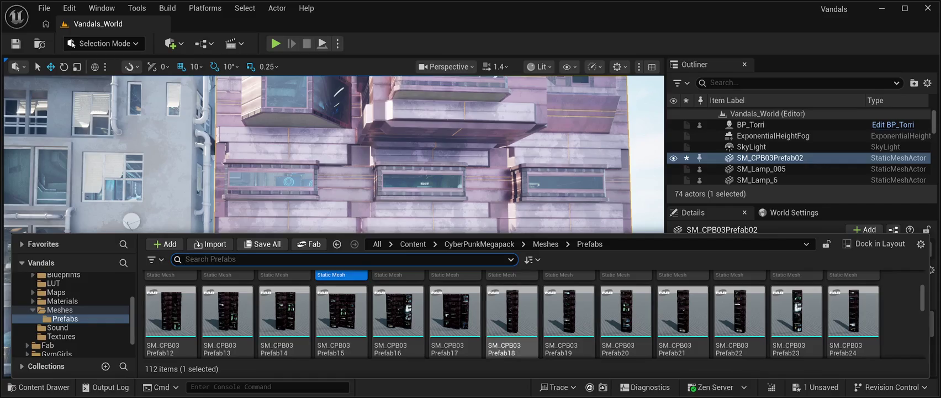
{"action": "left_click", "coordinate": [511, 315]}
{"action": "left_click_drag", "start_coordinate": [511, 314], "coordinate": [560, 146]}
{"action": "key", "text": "s"}
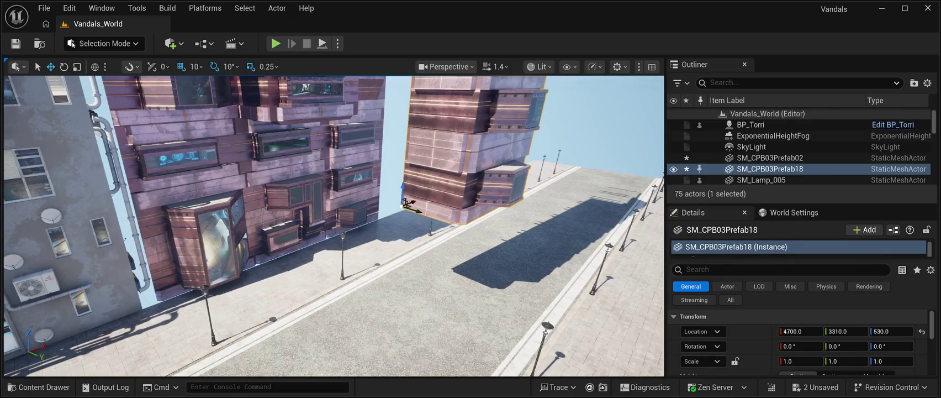
Slide Prefab02 to X 4500 and rotate the Prefab18 tower 90° on Z.
{"action": "left_click", "coordinate": [769, 158]}
{"action": "left_click_drag", "start_coordinate": [162, 296], "coordinate": [282, 255]}
{"action": "left_click", "coordinate": [770, 168]}
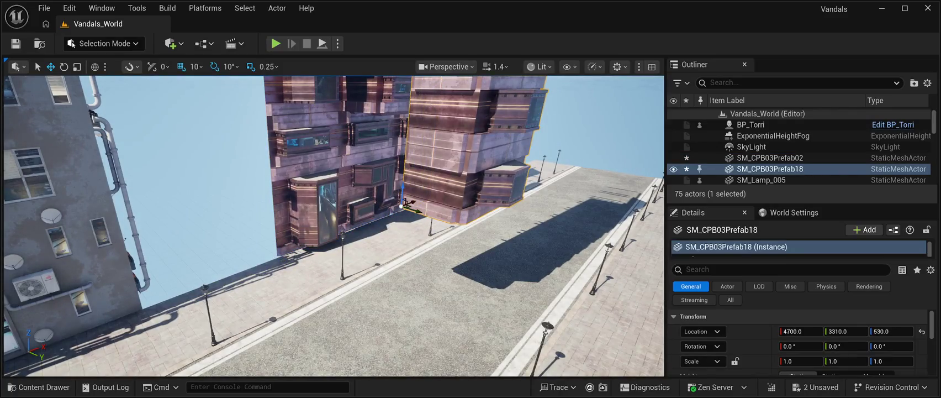
{"action": "left_click", "coordinate": [63, 66]}
{"action": "left_click_drag", "start_coordinate": [409, 216], "coordinate": [533, 216]}
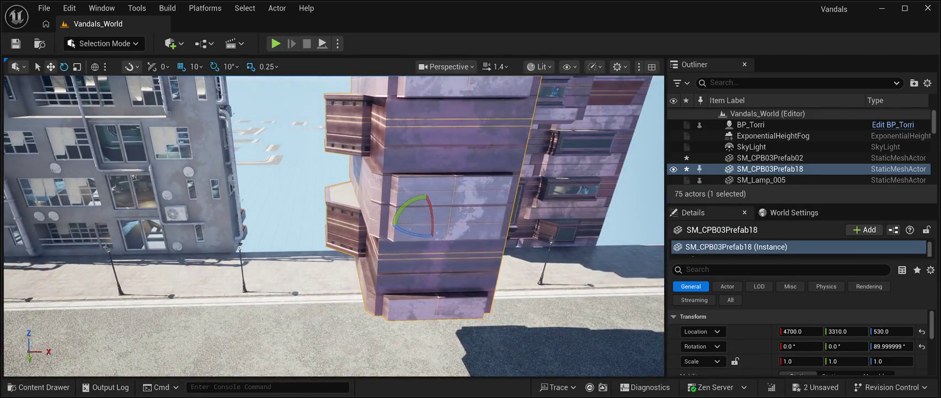
Set Prefab18's Location Z to 0 and move it to 4120, 1880 beside Prefab02.
{"action": "left_click", "coordinate": [50, 67]}
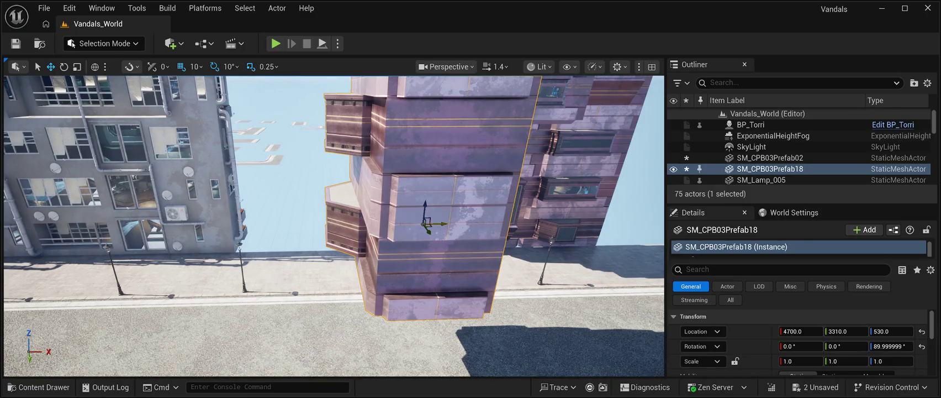
{"action": "left_click", "coordinate": [886, 330]}
{"action": "type", "text": "0"}
{"action": "key", "text": "Return"}
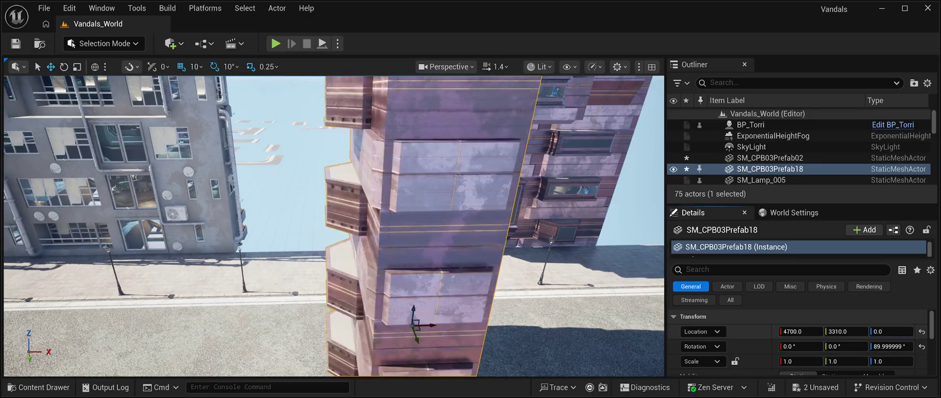
{"action": "mouse_move", "coordinate": [416, 325]}
{"action": "left_mouse_down"}
{"action": "mouse_move", "coordinate": [369, 316]}
{"action": "mouse_move", "coordinate": [351, 218]}
{"action": "mouse_move", "coordinate": [361, 220]}
{"action": "mouse_move", "coordinate": [332, 222]}
{"action": "left_mouse_up"}
{"action": "scroll", "coordinate": [333, 221], "scroll_direction": "up", "scroll_amount": 5}
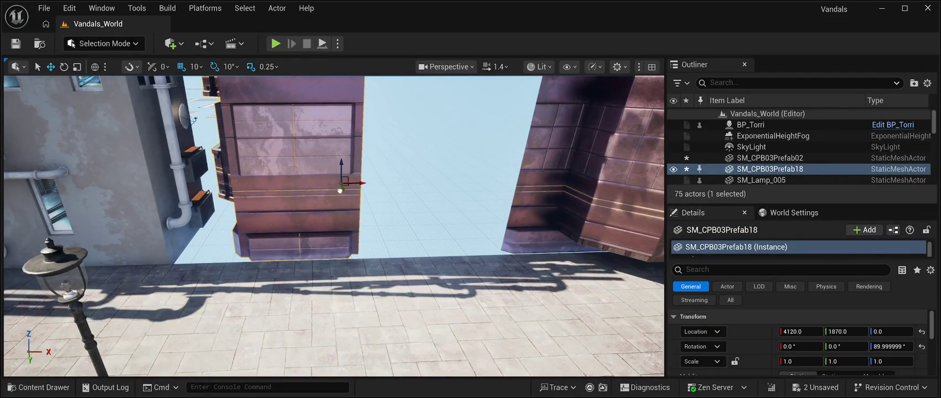
{"action": "left_click_drag", "start_coordinate": [340, 190], "coordinate": [340, 194]}
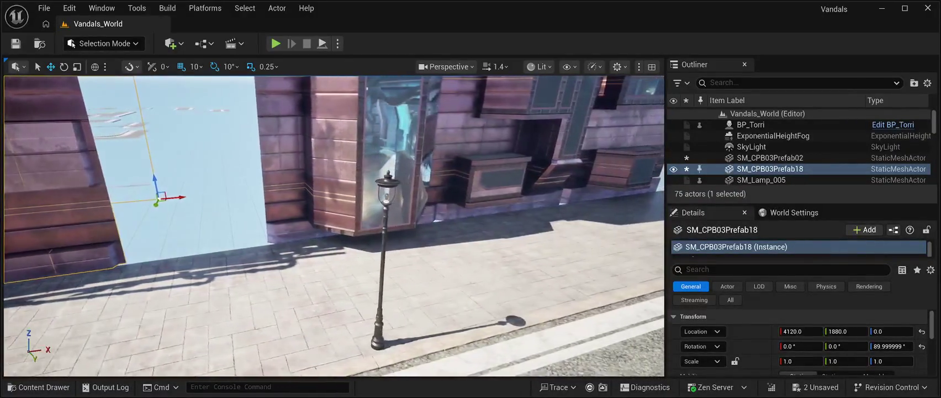
Slide Prefab02 along X to about 4110, against the Prefab18 tower.
{"action": "left_click", "coordinate": [770, 157]}
{"action": "left_click_drag", "start_coordinate": [293, 212], "coordinate": [143, 230]}
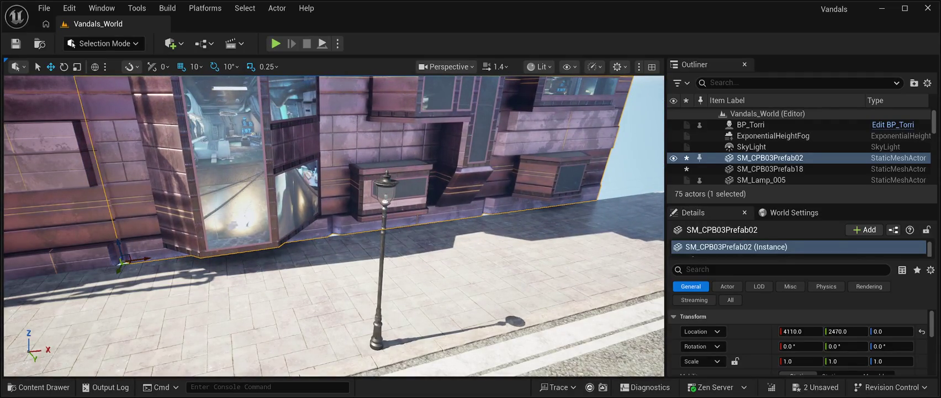
{"action": "scroll", "coordinate": [143, 229], "scroll_direction": "down", "scroll_amount": 5}
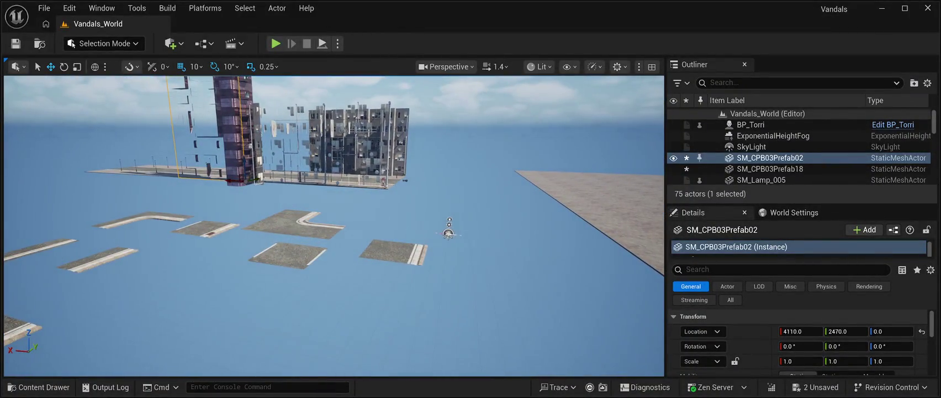
Delete the stray road tiles SM_Road03, SM_Road01, SM_Road02 and SM_Road05.
{"action": "left_click", "coordinate": [292, 223]}
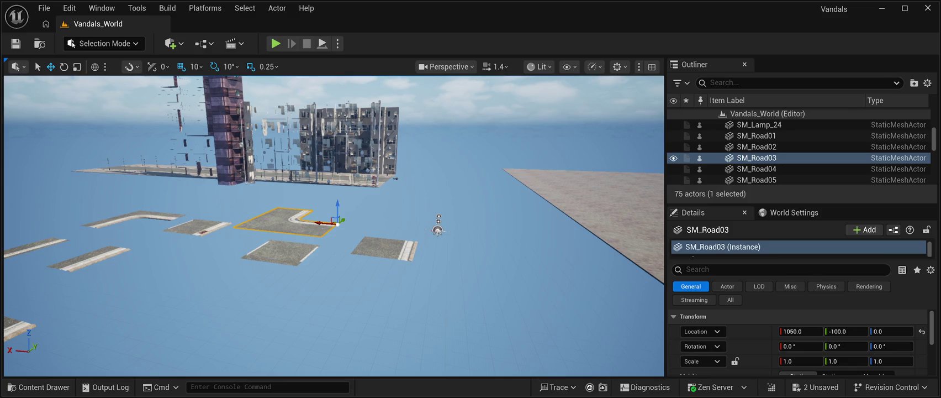
{"action": "key", "text": "Delete"}
{"action": "left_click", "coordinate": [384, 248]}
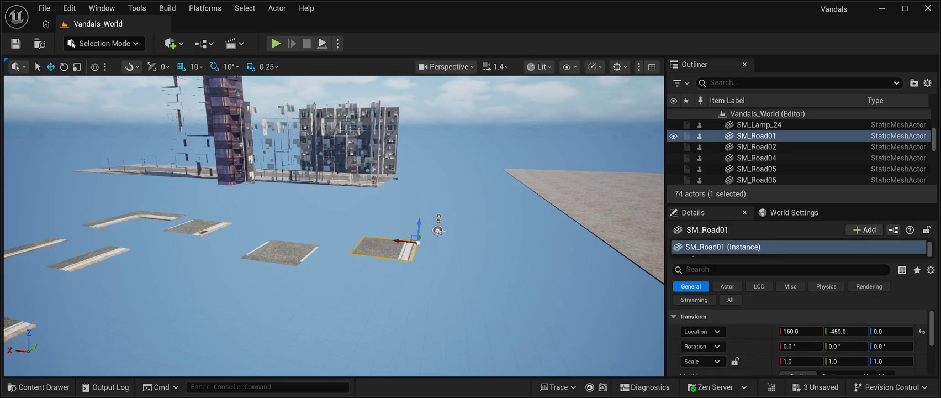
{"action": "key", "text": "Delete"}
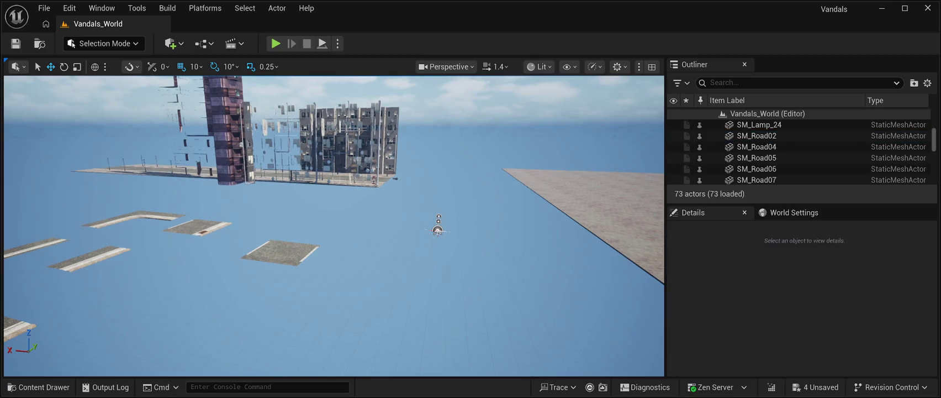
{"action": "left_click", "coordinate": [280, 251]}
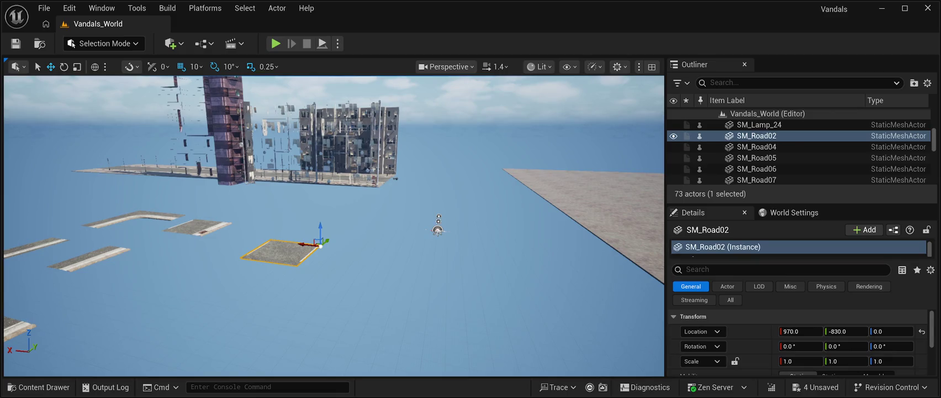
{"action": "key", "text": "Delete"}
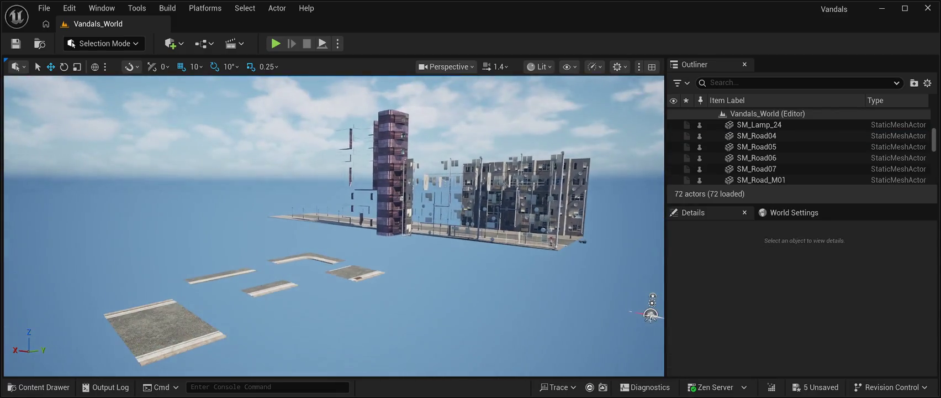
{"action": "left_click", "coordinate": [355, 272]}
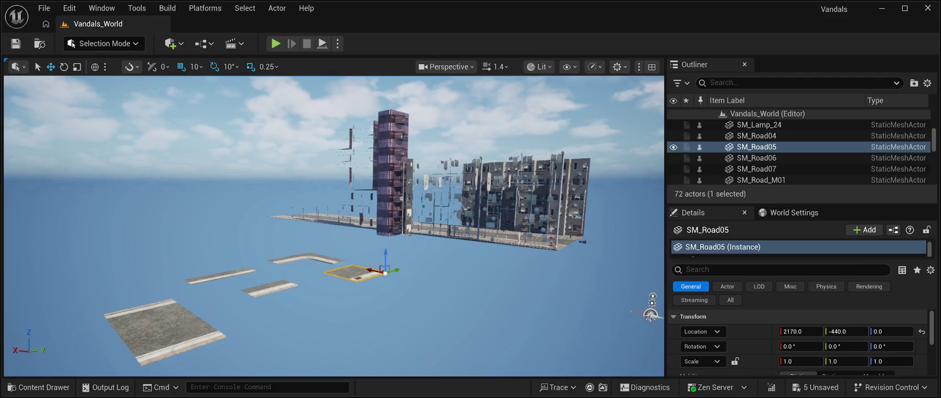
{"action": "key", "text": "Delete"}
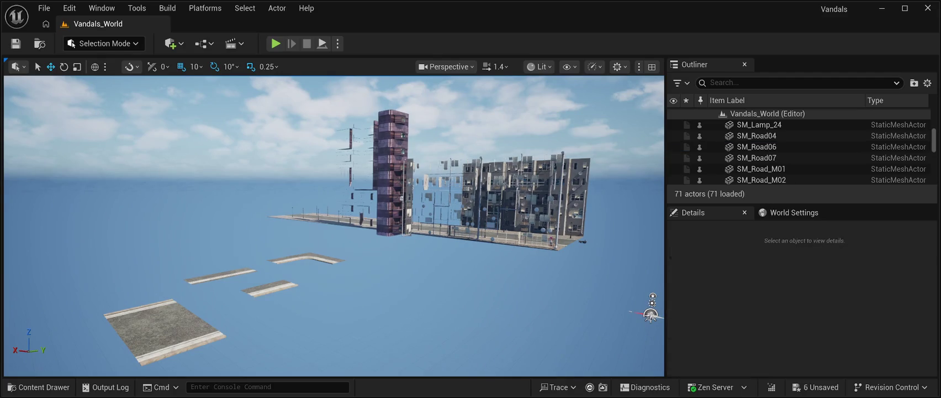
Delete the road tiles SM_Road04, SM_Road06 and SM_Road07.
{"action": "left_click", "coordinate": [306, 257]}
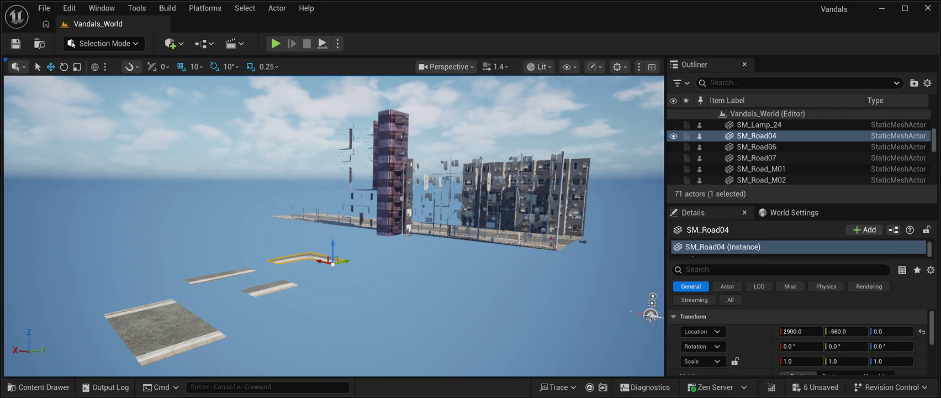
{"action": "key", "text": "Delete"}
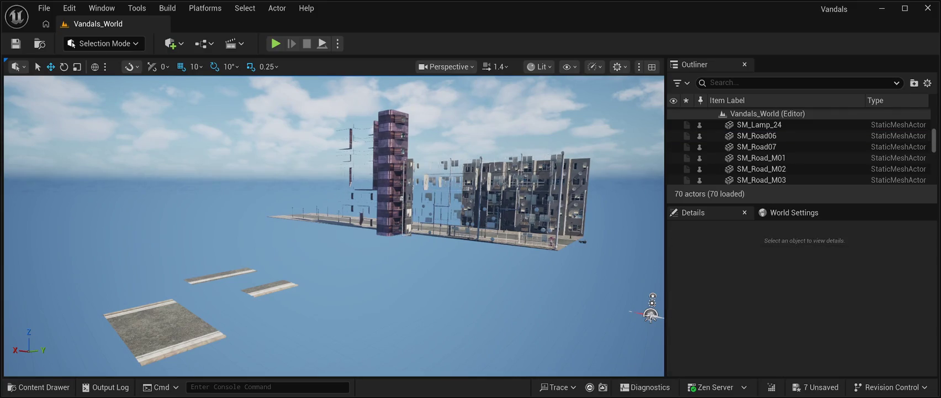
{"action": "left_click", "coordinate": [268, 287]}
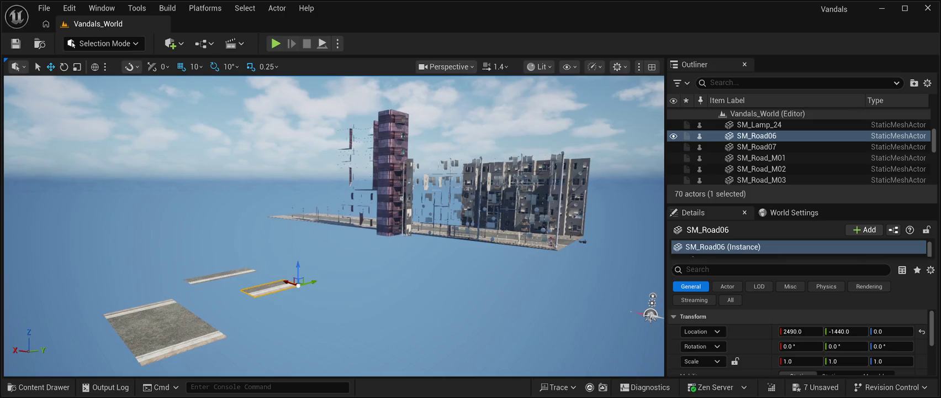
{"action": "key", "text": "Delete"}
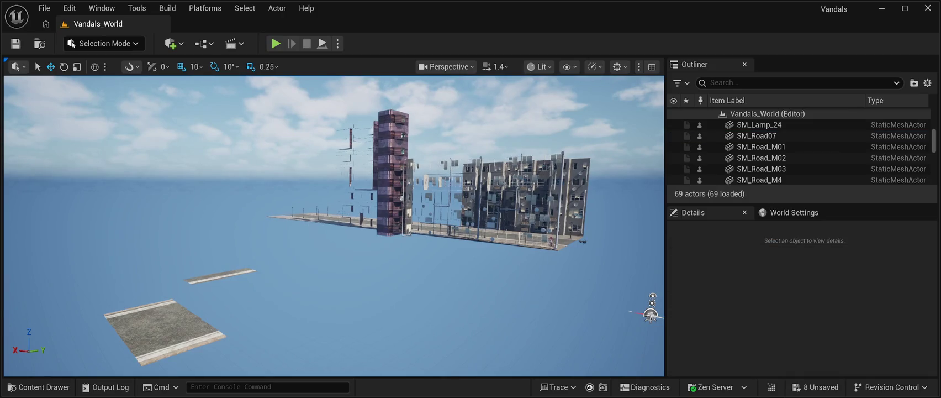
{"action": "left_click", "coordinate": [221, 275]}
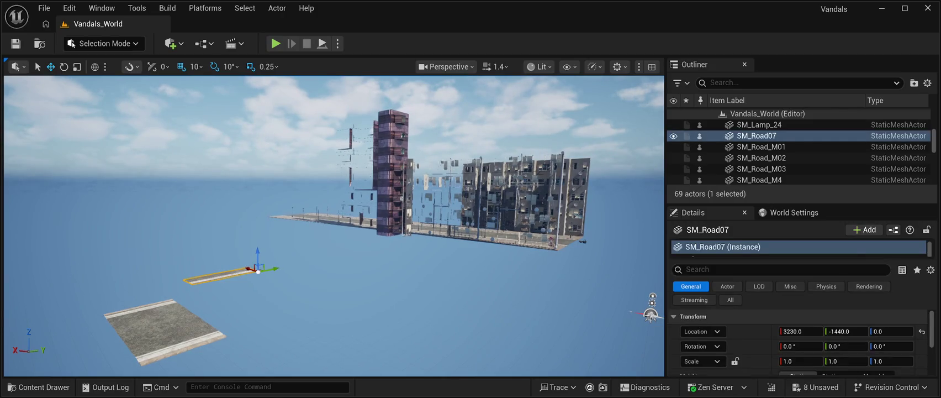
{"action": "key", "text": "Delete"}
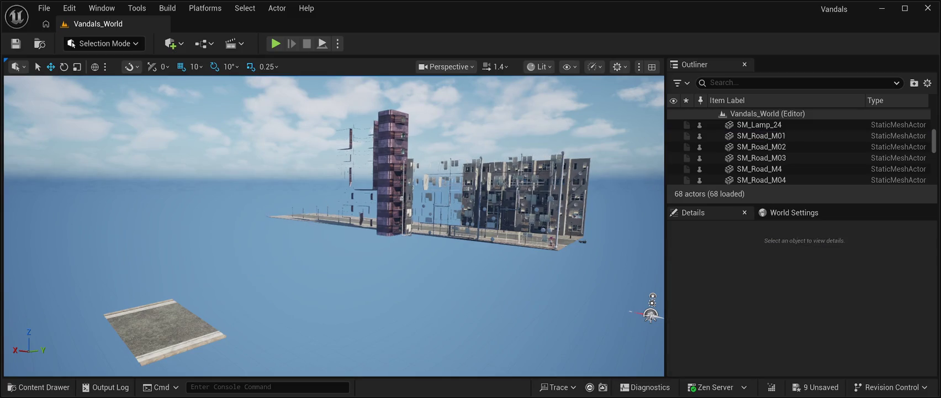
{"action": "left_click", "coordinate": [295, 243]}
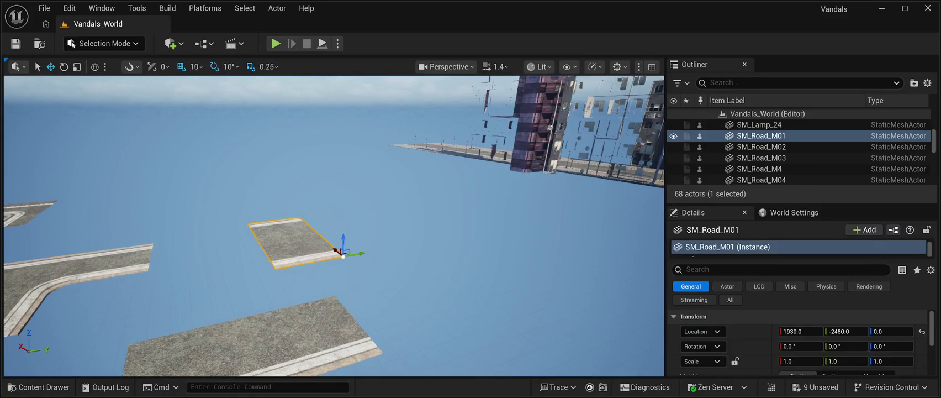
Delete SM_Road_M01, the T-junction piece, SM_Road_M05 and SM_Road_M07.
{"action": "key", "text": "Delete"}
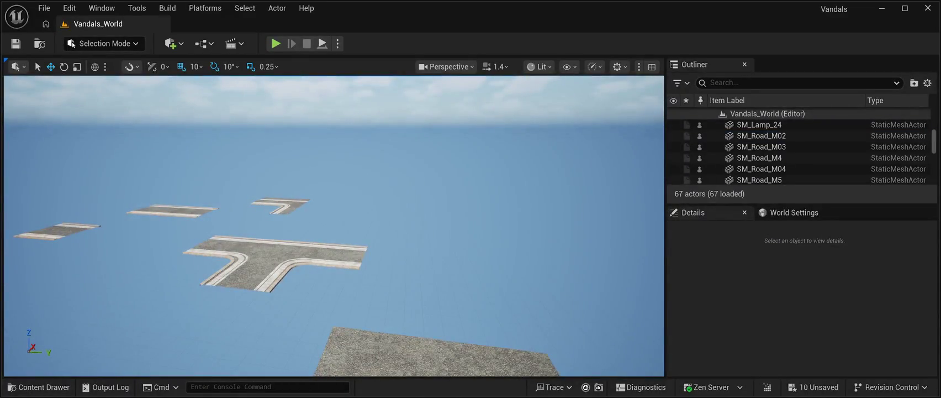
{"action": "left_click", "coordinate": [273, 259]}
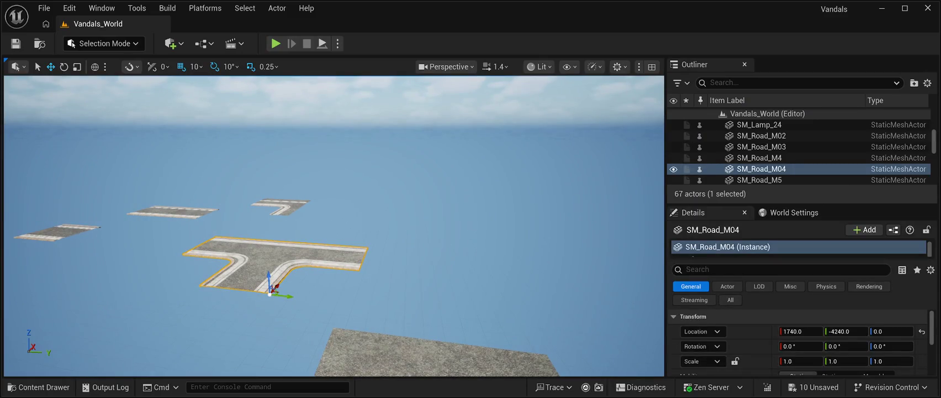
{"action": "key", "text": "Delete"}
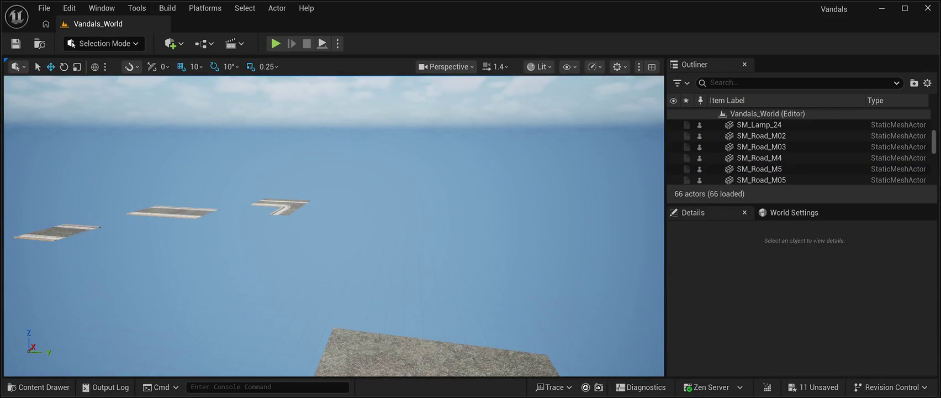
{"action": "left_click", "coordinate": [274, 210]}
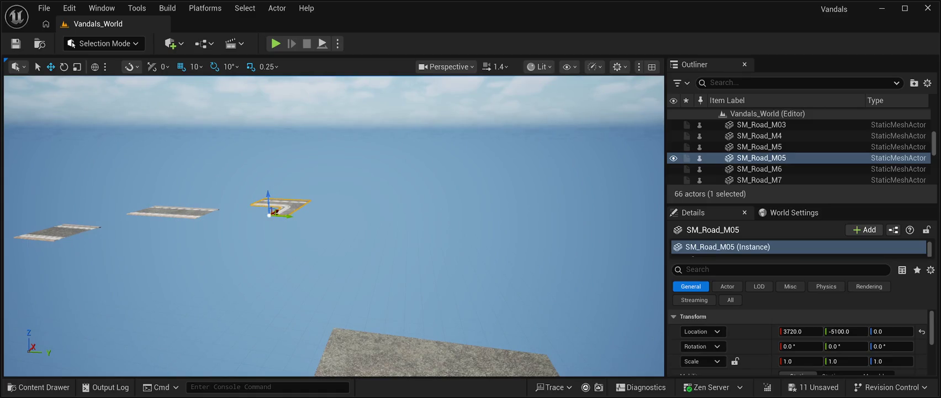
{"action": "key", "text": "Delete"}
{"action": "left_click", "coordinate": [174, 211]}
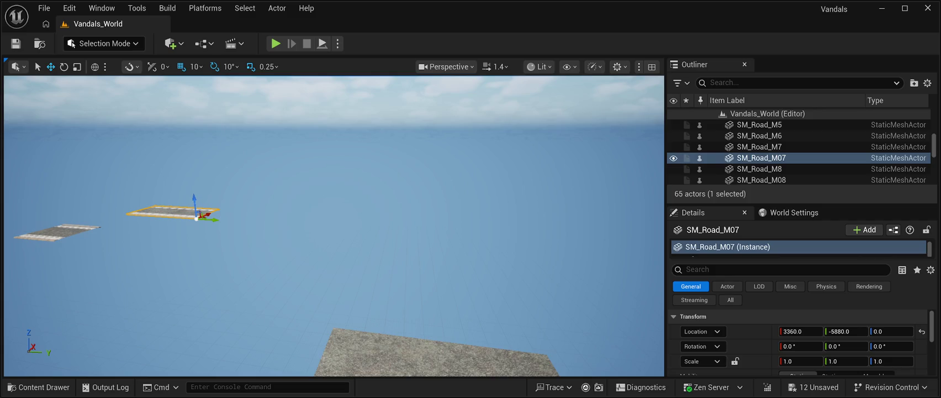
{"action": "key", "text": "Delete"}
Delete SM_Road_M08, SM_Road_M09 and the small SM_RoadModuleVP01 tile.
{"action": "left_click", "coordinate": [347, 214]}
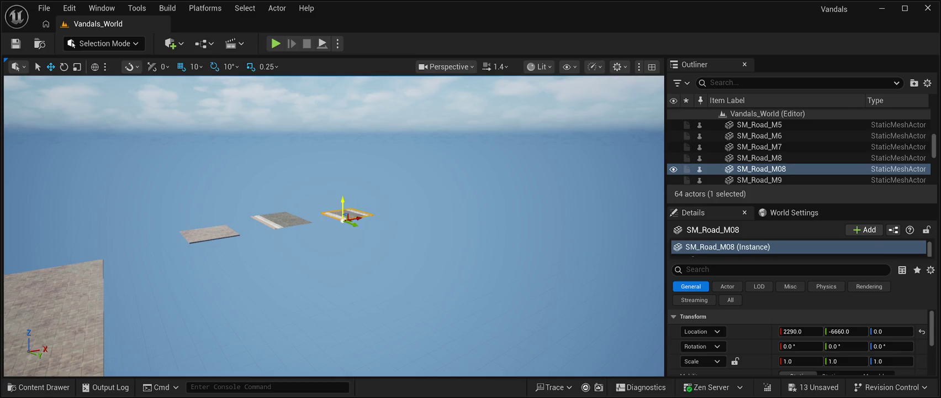
{"action": "key", "text": "Delete"}
{"action": "left_click", "coordinate": [275, 226]}
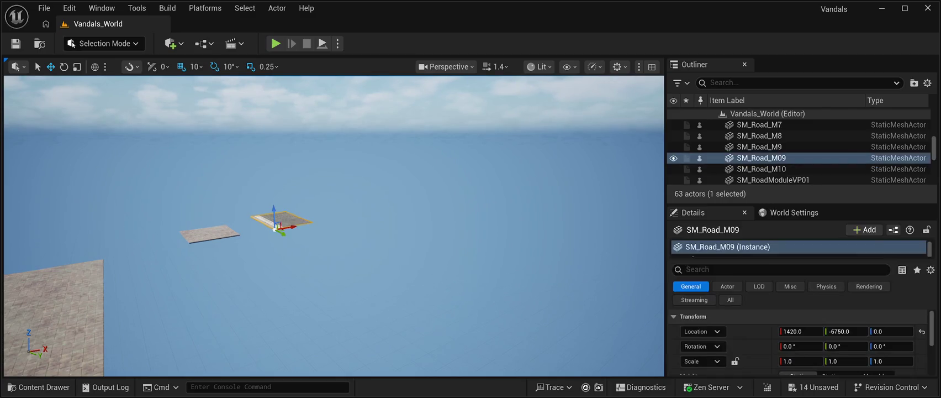
{"action": "key", "text": "Delete"}
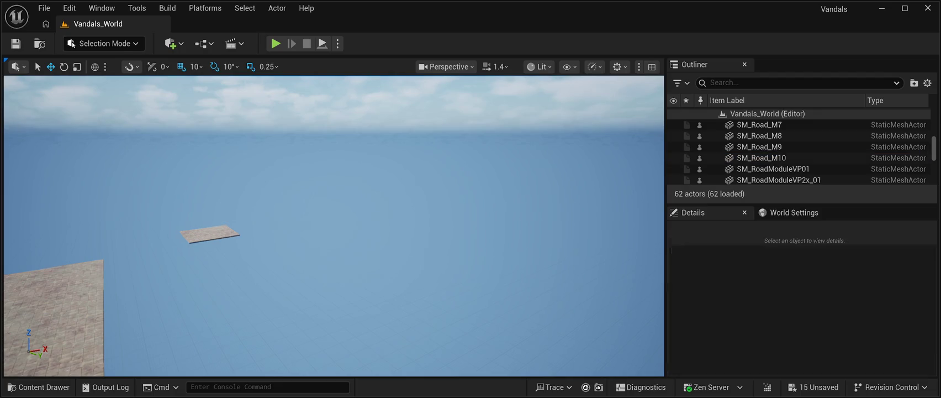
{"action": "left_click", "coordinate": [210, 233]}
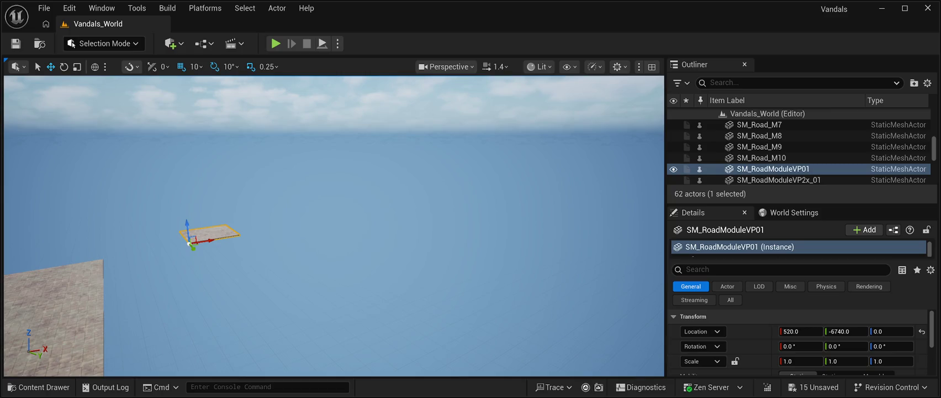
{"action": "key", "text": "Delete"}
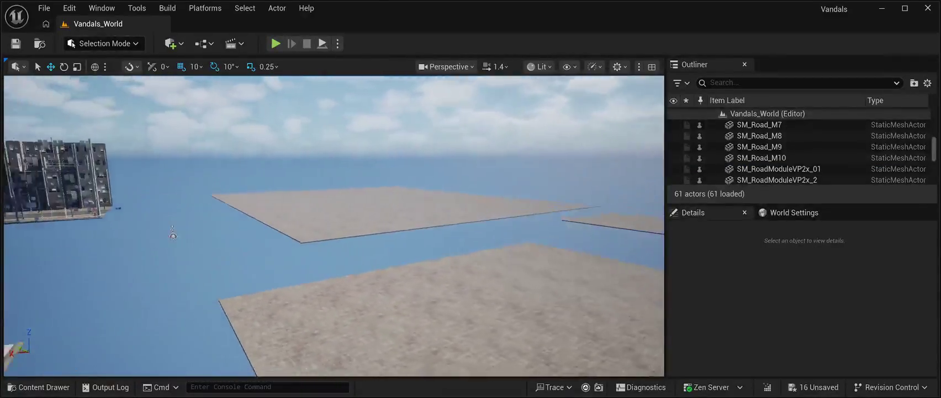
Slide the large SM_RoadModuleVP32x_01 slab along X to 1060.
{"action": "mouse_move", "coordinate": [173, 234]}
{"action": "left_mouse_down"}
{"action": "mouse_move", "coordinate": [223, 278]}
{"action": "mouse_move", "coordinate": [7, 235]}
{"action": "mouse_move", "coordinate": [399, 195]}
{"action": "mouse_move", "coordinate": [141, 220]}
{"action": "left_mouse_up"}
{"action": "left_click", "coordinate": [307, 201]}
{"action": "left_click_drag", "start_coordinate": [583, 225], "coordinate": [143, 249]}
{"action": "left_click_drag", "start_coordinate": [142, 217], "coordinate": [12, 232]}
{"action": "mouse_move", "coordinate": [166, 221]}
{"action": "left_mouse_down"}
{"action": "mouse_move", "coordinate": [347, 216]}
{"action": "mouse_move", "coordinate": [556, 187]}
{"action": "left_mouse_up"}
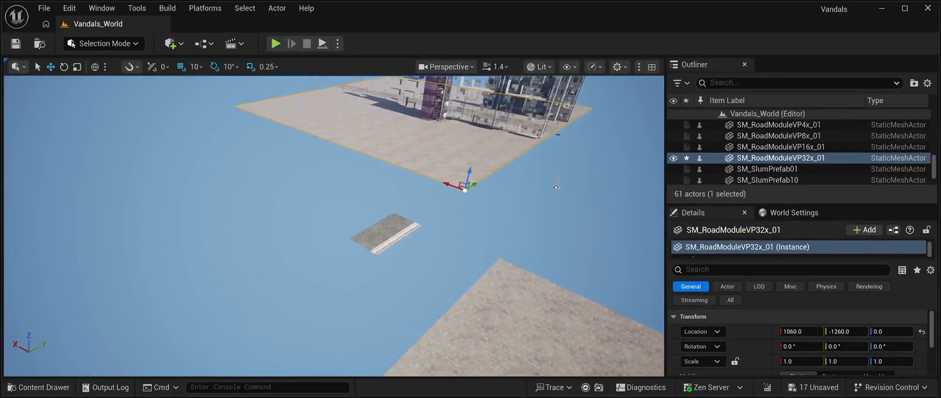
Delete the stray SM_Road_M02 tile.
{"action": "left_click", "coordinate": [365, 218]}
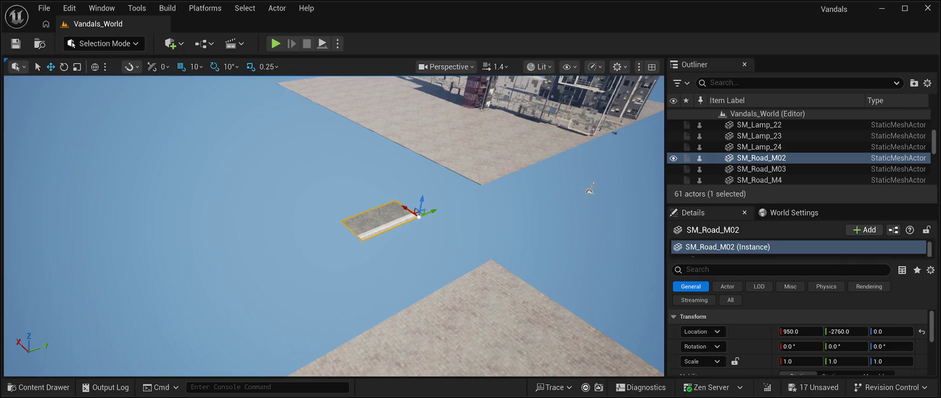
{"action": "key", "text": "Delete"}
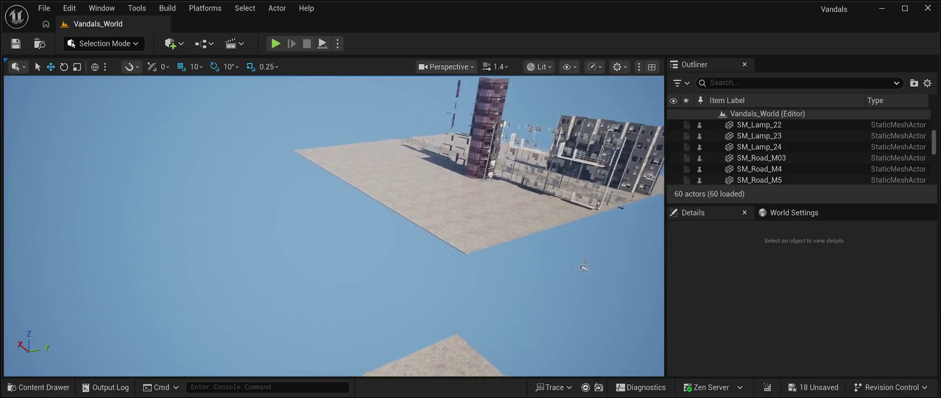
{"action": "mouse_move", "coordinate": [518, 260]}
{"action": "left_mouse_down"}
{"action": "mouse_move", "coordinate": [35, 260]}
{"action": "mouse_move", "coordinate": [160, 261]}
{"action": "left_mouse_up"}
Shift the 32x slab to Y -3150, then delete it from the level.
{"action": "left_click", "coordinate": [248, 182]}
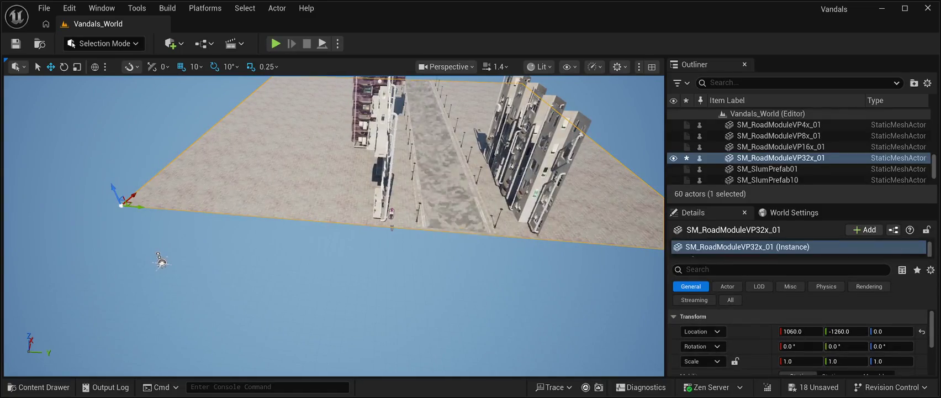
{"action": "left_click_drag", "start_coordinate": [135, 207], "coordinate": [17, 191]}
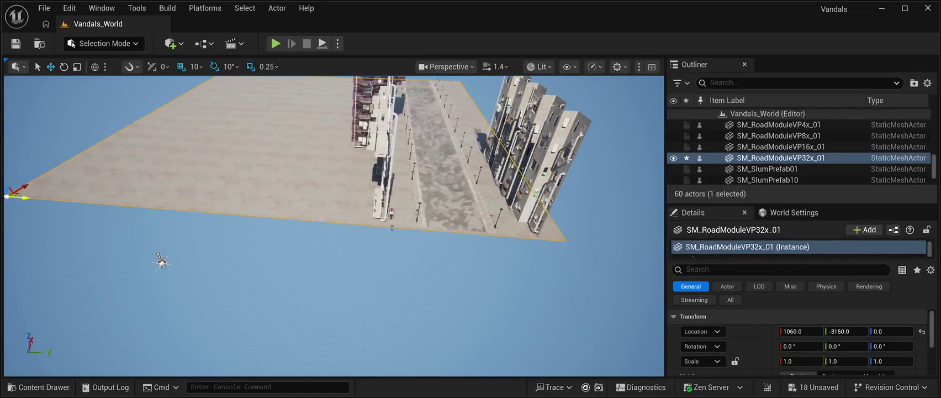
{"action": "key", "text": "f"}
{"action": "left_click_drag", "start_coordinate": [456, 312], "coordinate": [455, 237]}
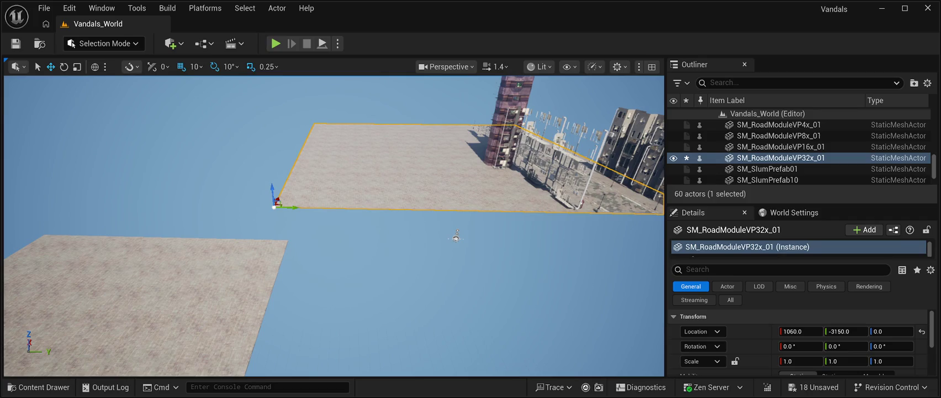
{"action": "key", "text": "Delete"}
{"action": "double_click", "coordinate": [780, 146]}
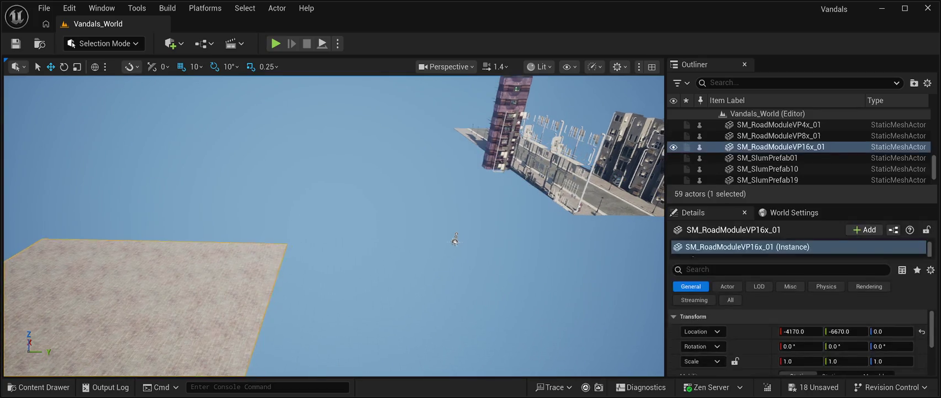
Slide the SM_RoadModuleVP16x_01 slab beside the street buildings to X 1100, Y -1490.
{"action": "mouse_move", "coordinate": [72, 235]}
{"action": "left_mouse_down"}
{"action": "mouse_move", "coordinate": [339, 119]}
{"action": "mouse_move", "coordinate": [400, 248]}
{"action": "mouse_move", "coordinate": [531, 247]}
{"action": "left_mouse_up"}
{"action": "left_click_drag", "start_coordinate": [135, 248], "coordinate": [417, 253]}
{"action": "left_click_drag", "start_coordinate": [406, 215], "coordinate": [419, 230]}
{"action": "type", "text": "W"}
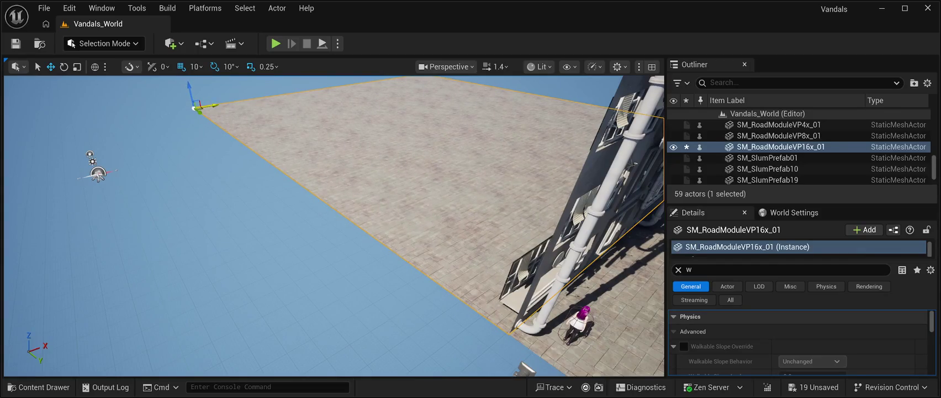
{"action": "key", "text": "Escape"}
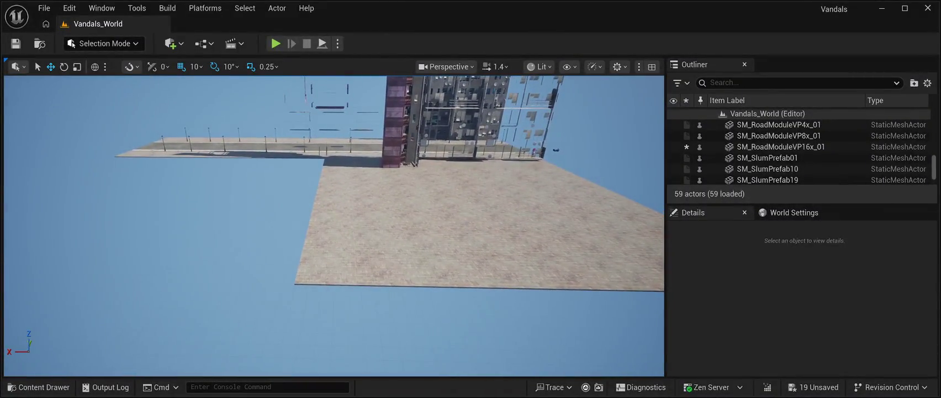
Duplicate the 16x ground slab three times, placing each copy alongside to widen the pavement.
{"action": "left_click", "coordinate": [780, 147]}
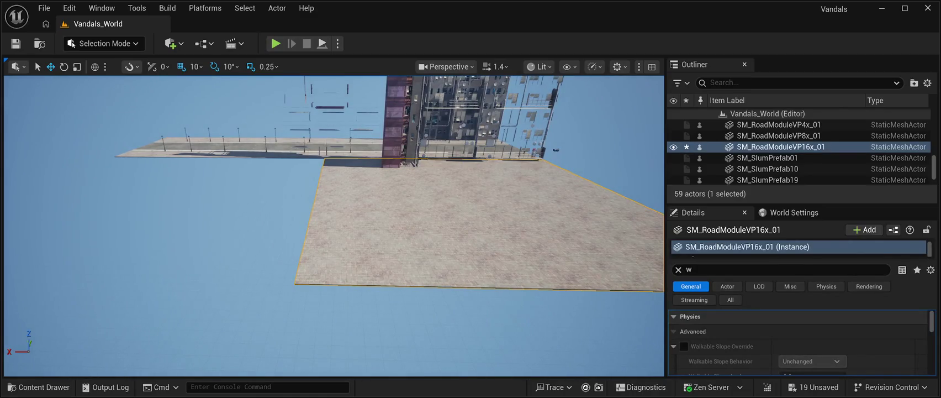
{"action": "key", "text": "ctrl+d"}
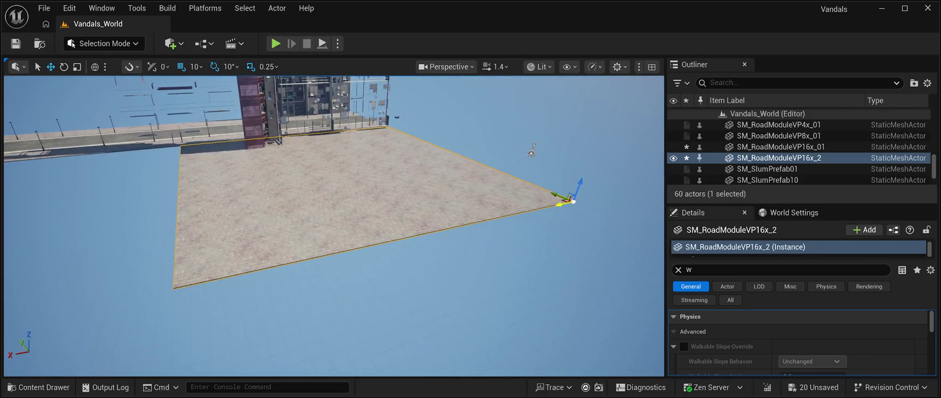
{"action": "mouse_move", "coordinate": [560, 205]}
{"action": "left_mouse_down"}
{"action": "mouse_move", "coordinate": [386, 233]}
{"action": "mouse_move", "coordinate": [104, 240]}
{"action": "mouse_move", "coordinate": [121, 240]}
{"action": "mouse_move", "coordinate": [105, 213]}
{"action": "mouse_move", "coordinate": [242, 201]}
{"action": "mouse_move", "coordinate": [250, 218]}
{"action": "left_mouse_up"}
{"action": "key", "text": "ctrl+d"}
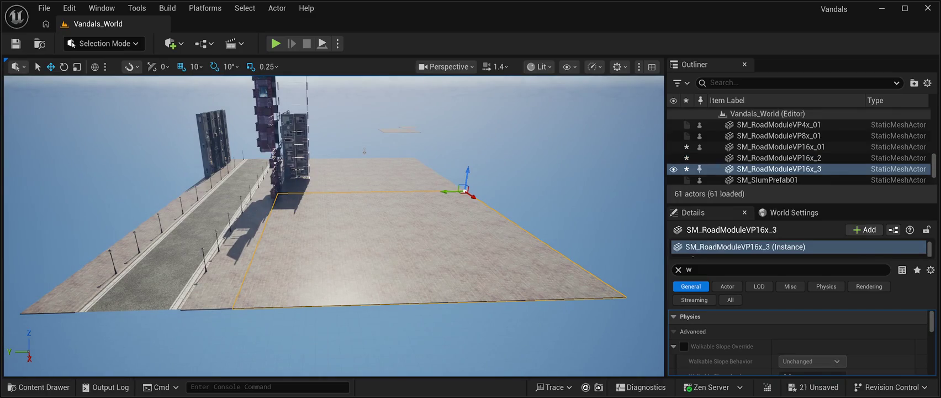
{"action": "mouse_move", "coordinate": [442, 192]}
{"action": "left_mouse_down"}
{"action": "mouse_move", "coordinate": [141, 207]}
{"action": "mouse_move", "coordinate": [162, 219]}
{"action": "mouse_move", "coordinate": [166, 207]}
{"action": "mouse_move", "coordinate": [229, 203]}
{"action": "mouse_move", "coordinate": [218, 203]}
{"action": "left_mouse_up"}
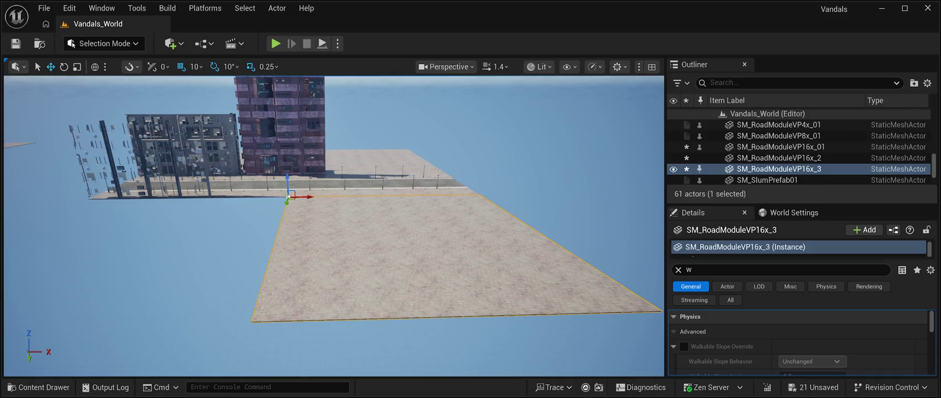
{"action": "key", "text": "ctrl+d"}
{"action": "mouse_move", "coordinate": [310, 197]}
{"action": "left_mouse_down"}
{"action": "mouse_move", "coordinate": [114, 210]}
{"action": "mouse_move", "coordinate": [89, 188]}
{"action": "mouse_move", "coordinate": [113, 173]}
{"action": "mouse_move", "coordinate": [80, 176]}
{"action": "mouse_move", "coordinate": [101, 175]}
{"action": "mouse_move", "coordinate": [84, 184]}
{"action": "mouse_move", "coordinate": [80, 173]}
{"action": "mouse_move", "coordinate": [83, 185]}
{"action": "left_mouse_up"}
{"action": "left_click", "coordinate": [497, 265]}
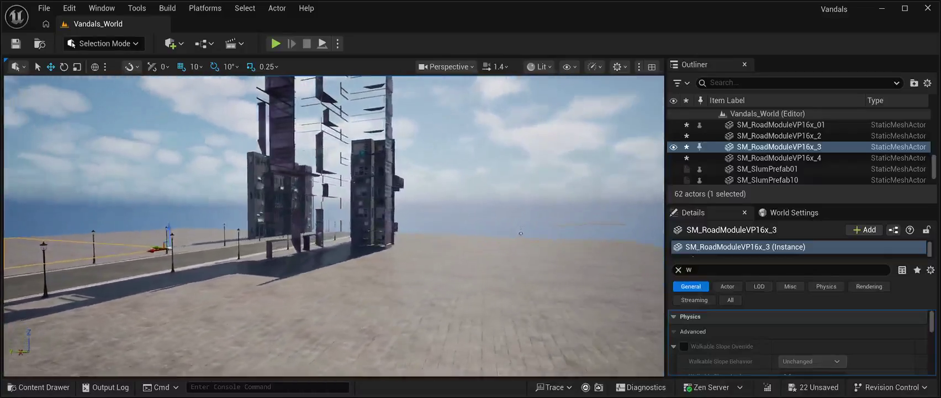
{"action": "left_click_drag", "start_coordinate": [520, 233], "coordinate": [538, 242]}
{"action": "left_click", "coordinate": [524, 242]}
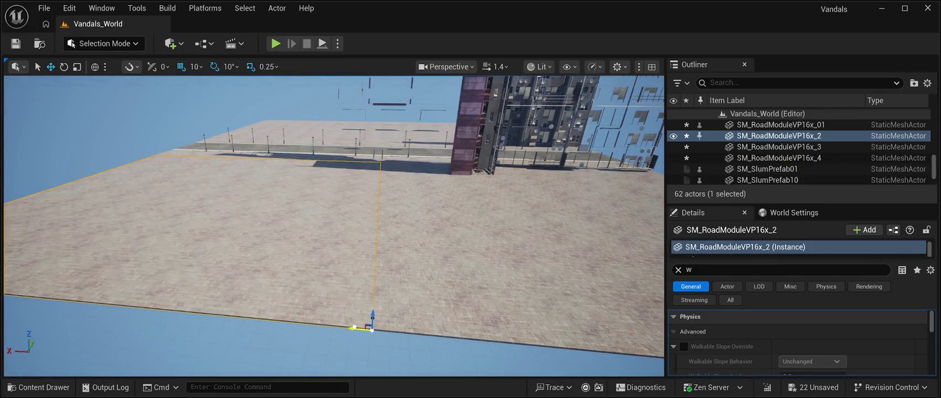
{"action": "mouse_move", "coordinate": [538, 242]}
{"action": "left_mouse_down"}
{"action": "mouse_move", "coordinate": [545, 231]}
{"action": "mouse_move", "coordinate": [559, 234]}
{"action": "left_mouse_up"}
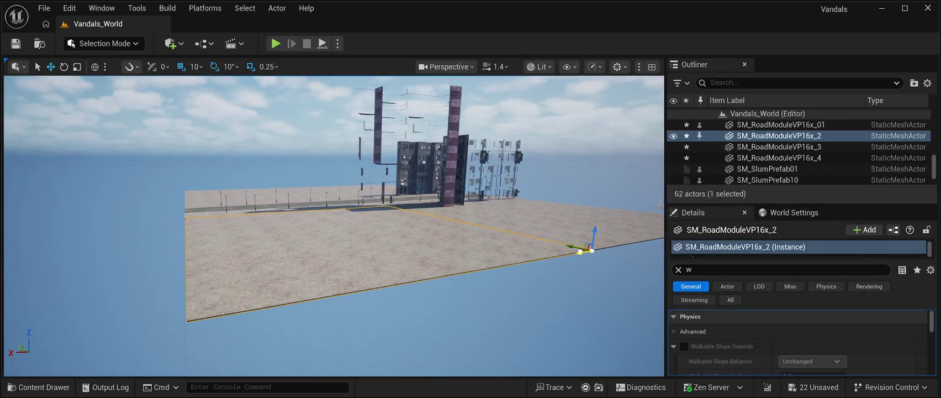
{"action": "mouse_move", "coordinate": [559, 234]}
{"action": "left_mouse_down"}
{"action": "mouse_move", "coordinate": [550, 234]}
{"action": "mouse_move", "coordinate": [631, 235]}
{"action": "left_mouse_up"}
{"action": "left_click", "coordinate": [549, 235]}
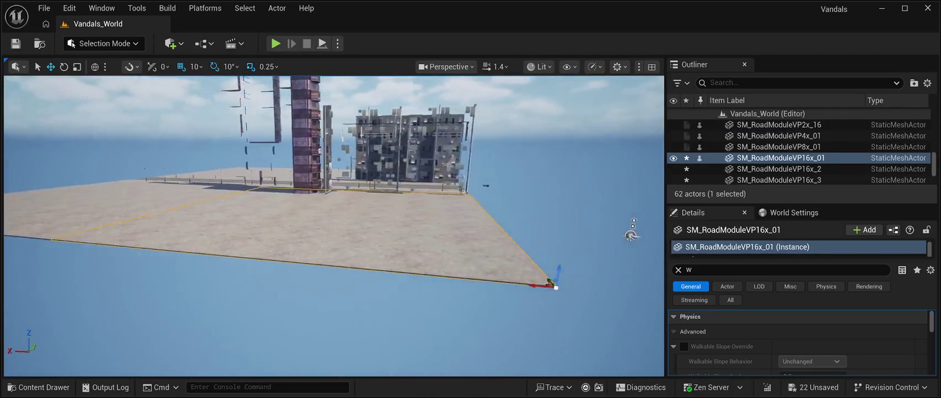
{"action": "left_click", "coordinate": [483, 235]}
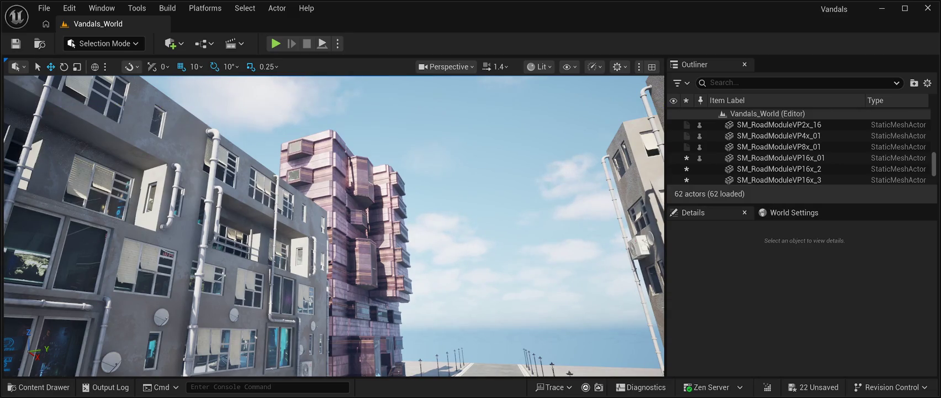
Save all, then duplicate the pink CPB03Prefab18 tower and rotate the copy 70 degrees.
{"action": "left_click", "coordinate": [16, 43]}
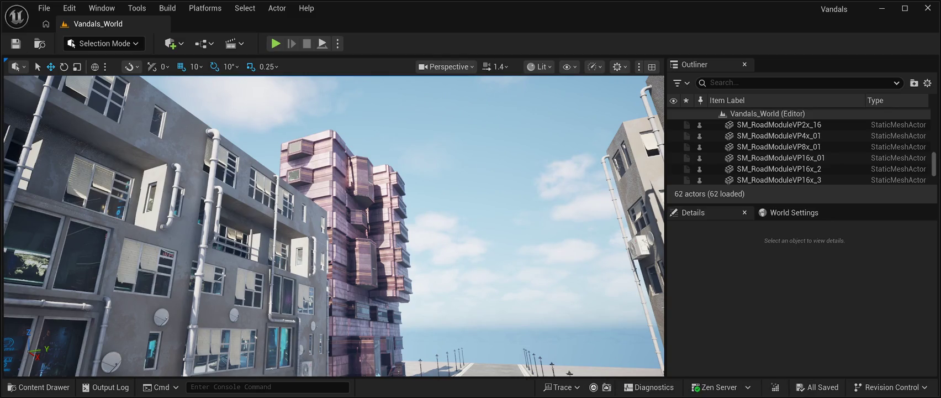
{"action": "left_click", "coordinate": [310, 249]}
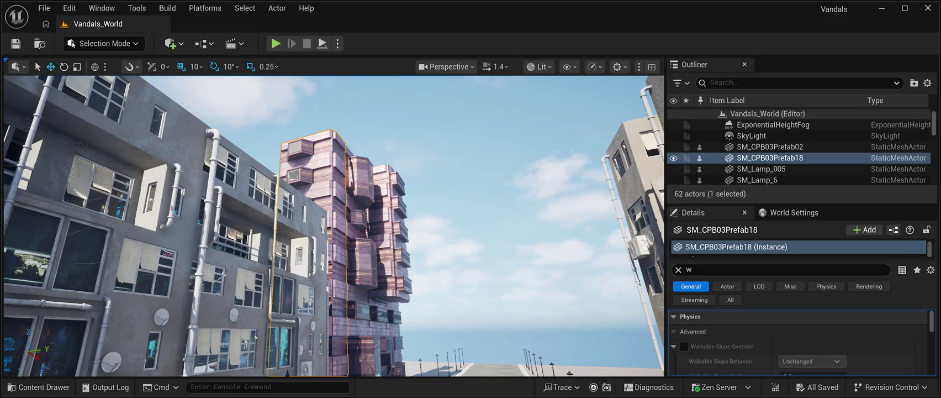
{"action": "key", "text": "ctrl+d"}
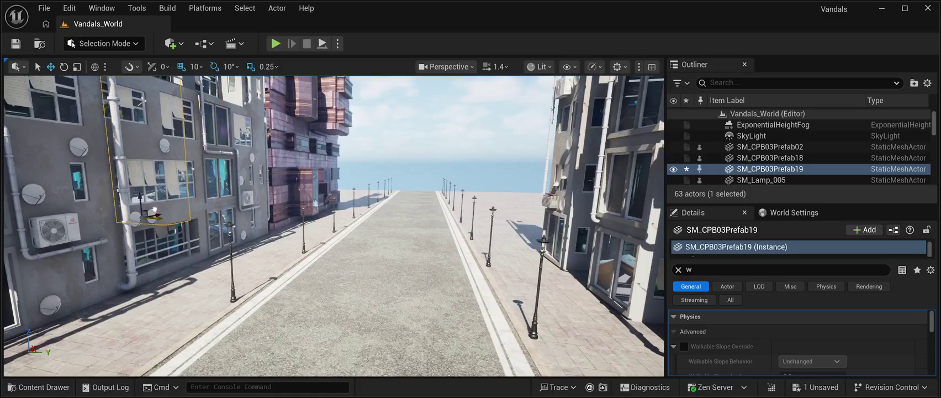
{"action": "key", "text": "f"}
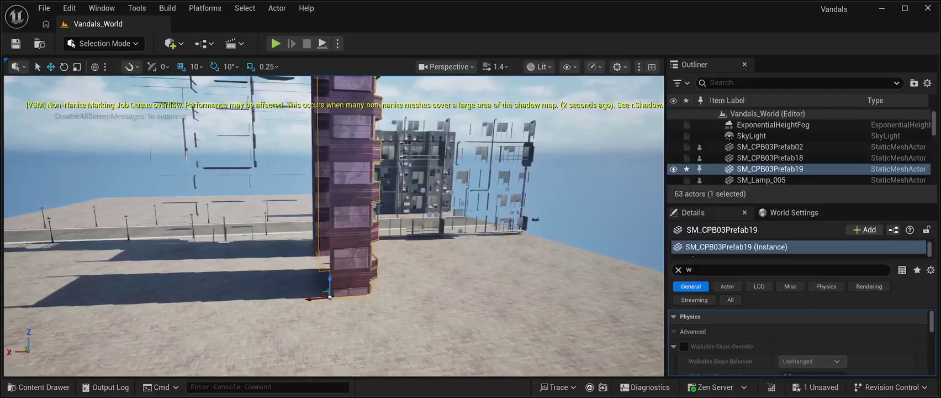
{"action": "key", "text": "e"}
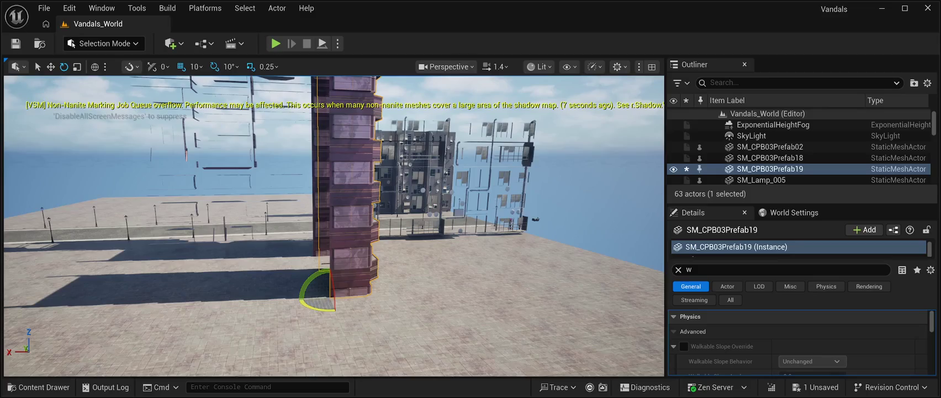
{"action": "mouse_move", "coordinate": [317, 308]}
{"action": "left_mouse_down"}
{"action": "mouse_move", "coordinate": [352, 299]}
{"action": "mouse_move", "coordinate": [396, 319]}
{"action": "left_mouse_up"}
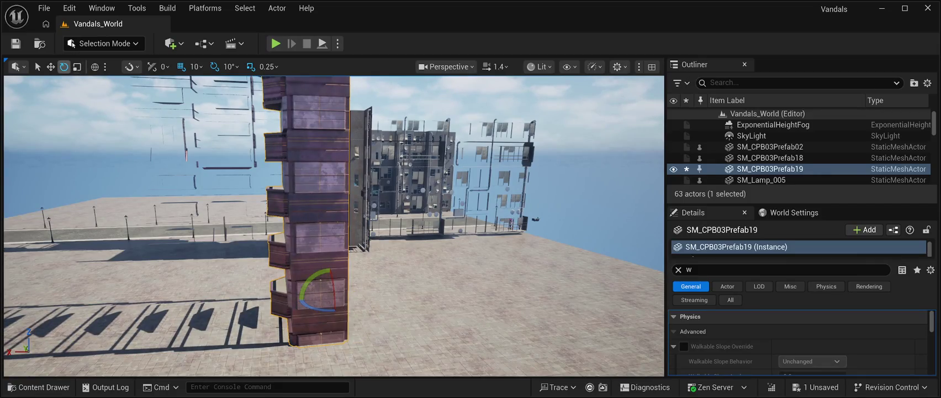
Slide the rotated tower copy along the sidewalk into place.
{"action": "key", "text": "w"}
{"action": "key", "text": "d"}
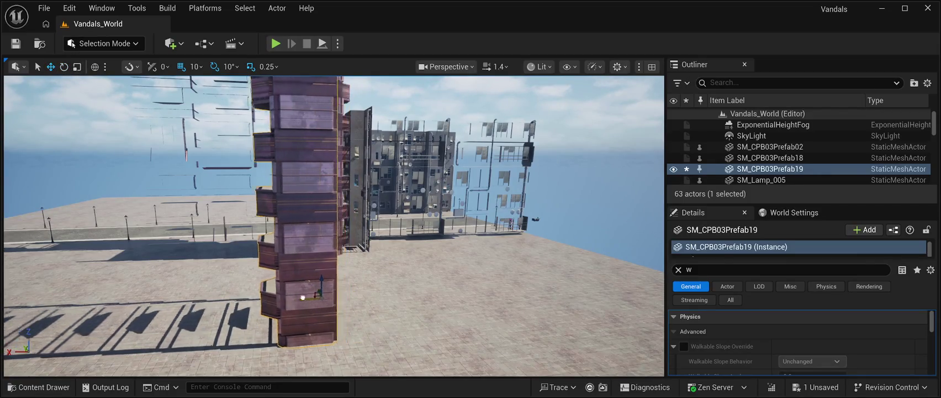
{"action": "key", "text": "d"}
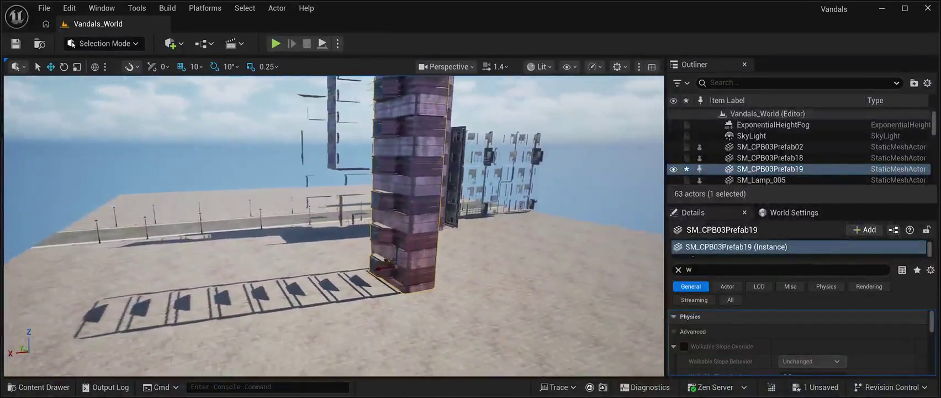
{"action": "key", "text": "d"}
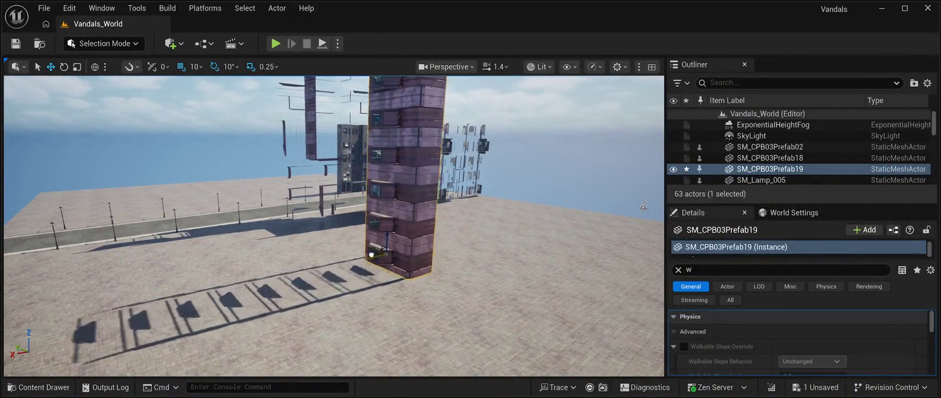
{"action": "key", "text": "d"}
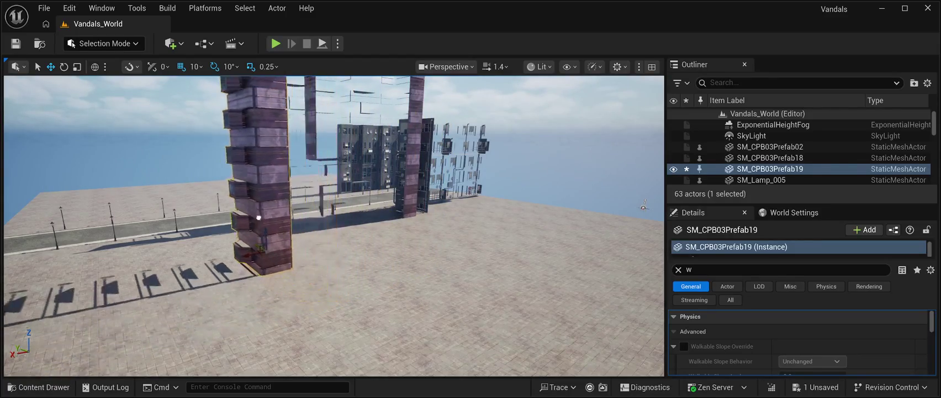
{"action": "key", "text": "w"}
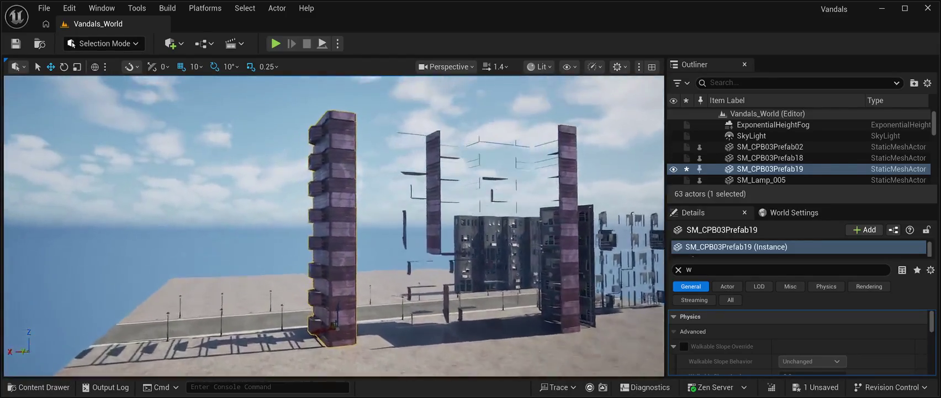
{"action": "key", "text": "w"}
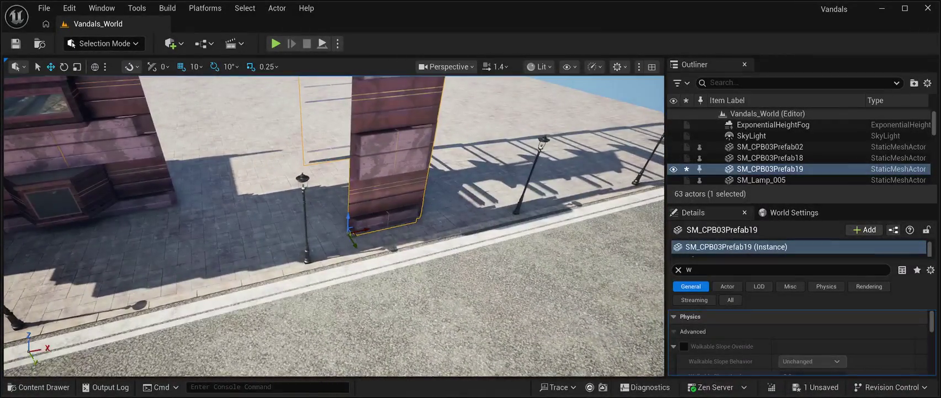
{"action": "key", "text": "d"}
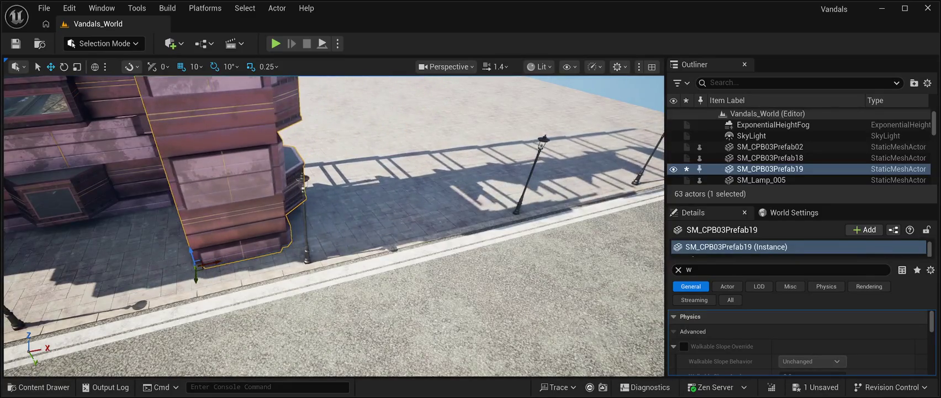
{"action": "left_click_drag", "start_coordinate": [195, 271], "coordinate": [199, 197]}
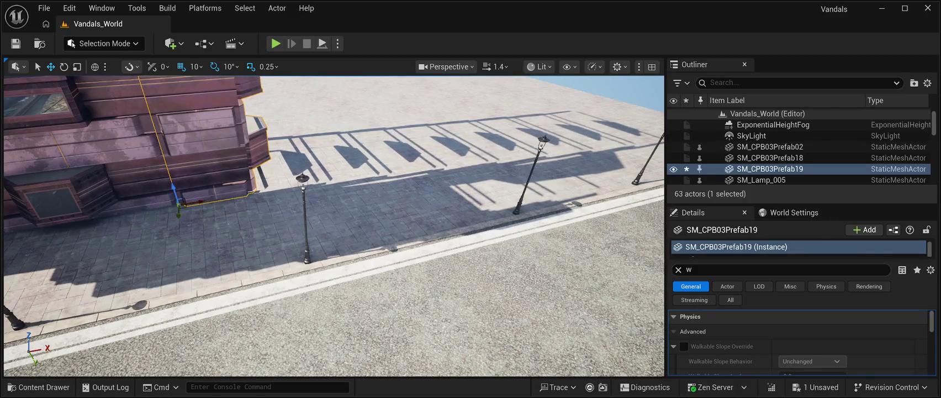
{"action": "key", "text": "w"}
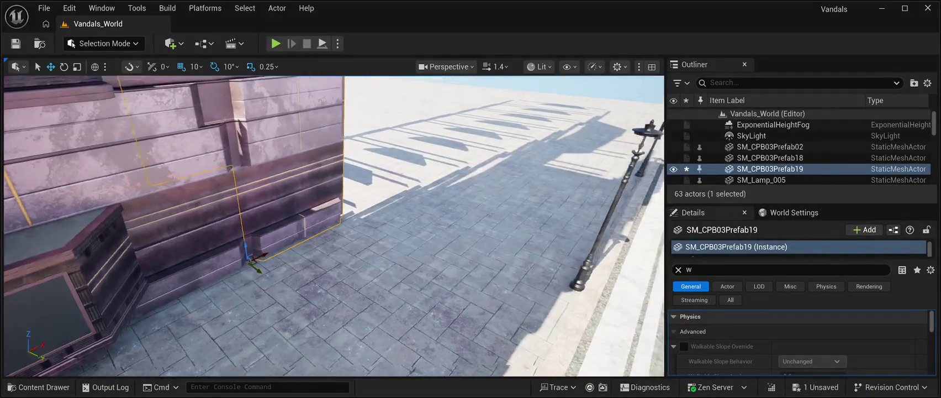
{"action": "key", "text": "s"}
{"action": "key", "text": "Escape"}
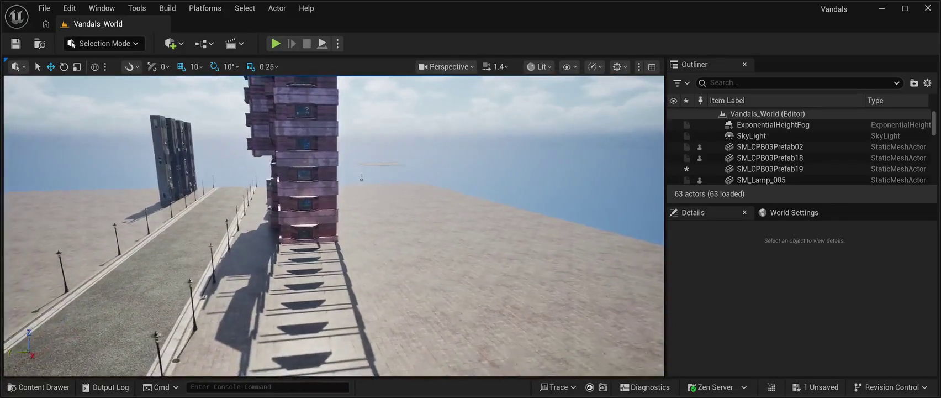
Place the SM_StoreFrontsPrefab07 mini-market storefront on the sidewalk, nudged left along X between the lamps.
{"action": "key", "text": "ctrl+space"}
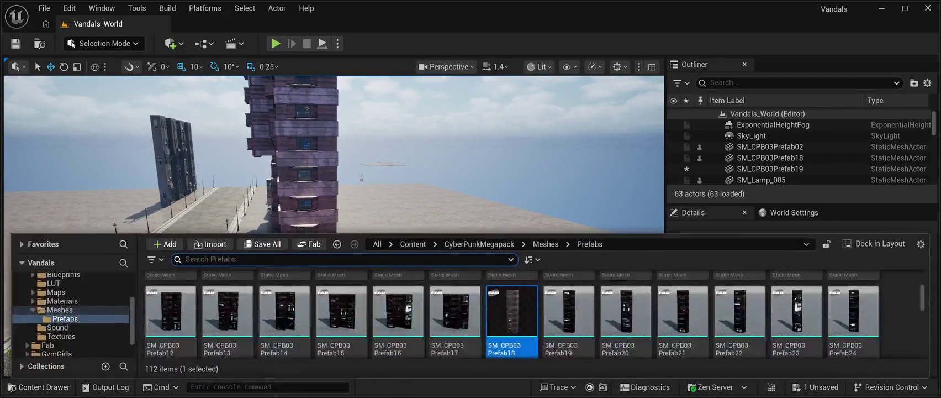
{"action": "scroll", "coordinate": [625, 309], "scroll_direction": "down", "scroll_amount": 2}
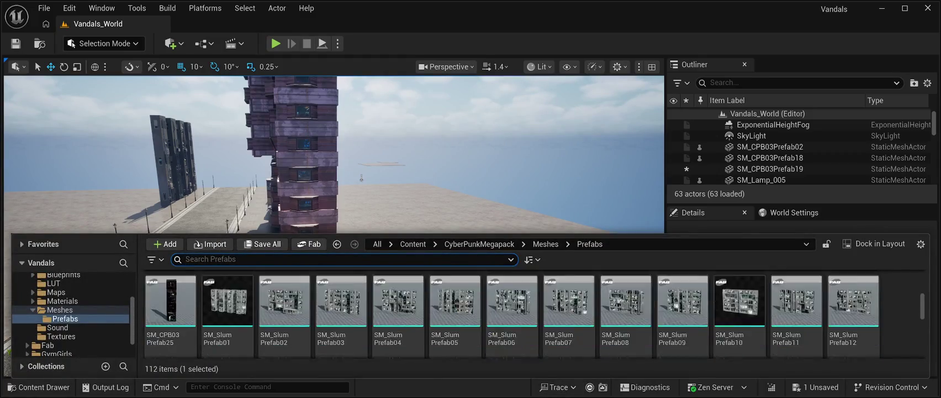
{"action": "scroll", "coordinate": [398, 310], "scroll_direction": "down", "scroll_amount": 2}
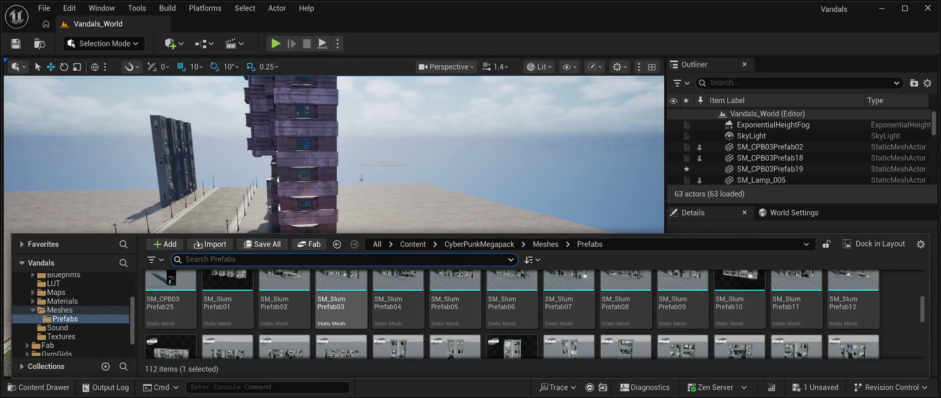
{"action": "scroll", "coordinate": [511, 312], "scroll_direction": "down", "scroll_amount": 3}
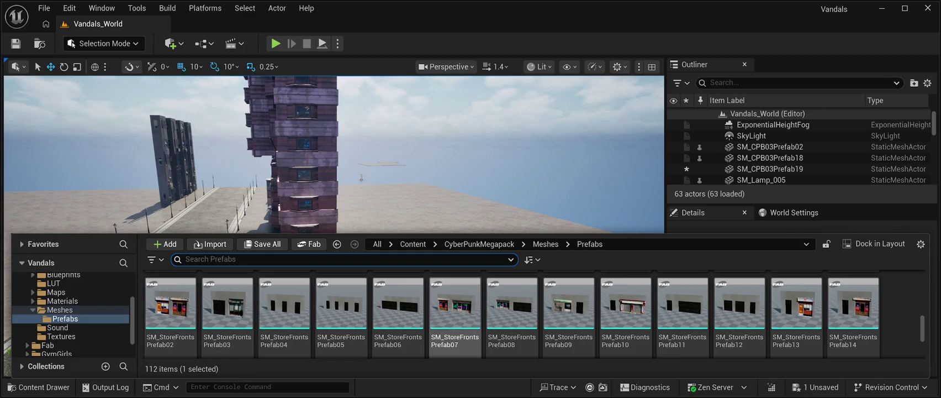
{"action": "mouse_move", "coordinate": [454, 304]}
{"action": "left_mouse_down"}
{"action": "mouse_move", "coordinate": [331, 260]}
{"action": "mouse_move", "coordinate": [336, 265]}
{"action": "mouse_move", "coordinate": [295, 270]}
{"action": "left_mouse_up"}
{"action": "key", "text": "f"}
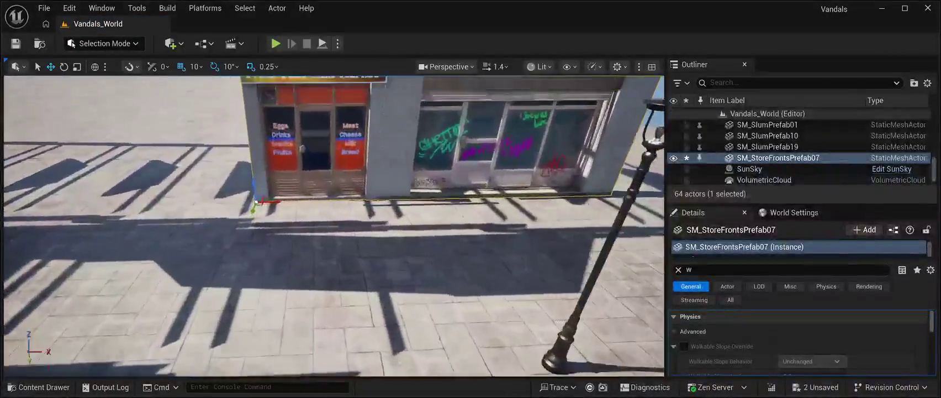
{"action": "scroll", "coordinate": [333, 226], "scroll_direction": "down", "scroll_amount": 5}
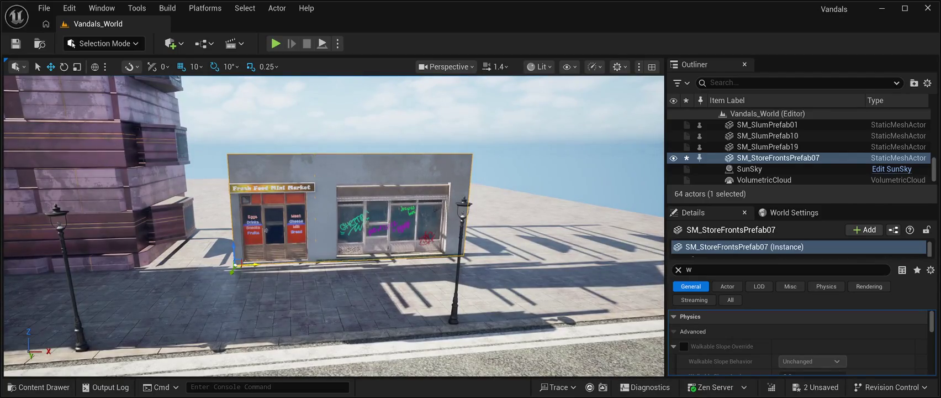
{"action": "left_click_drag", "start_coordinate": [251, 264], "coordinate": [229, 265]}
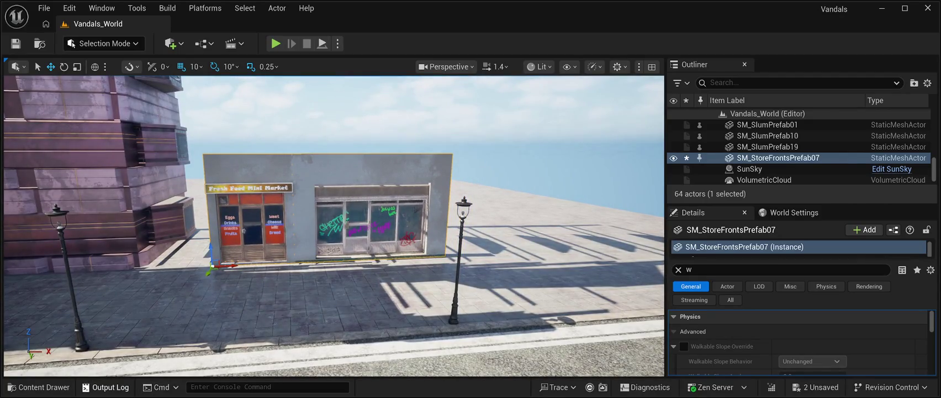
{"action": "key", "text": "ctrl+space"}
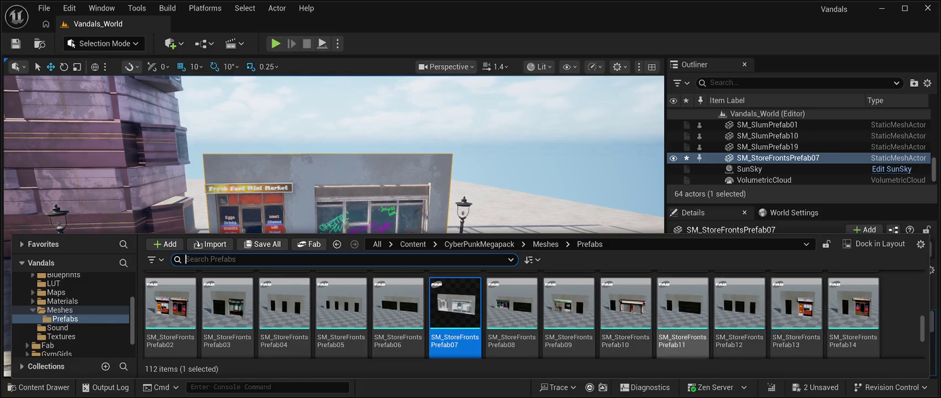
Place the three-door SM_StoreFrontsPrefab04 wall, turn it about 10 degrees and slide it back.
{"action": "scroll", "coordinate": [683, 315], "scroll_direction": "down", "scroll_amount": 1}
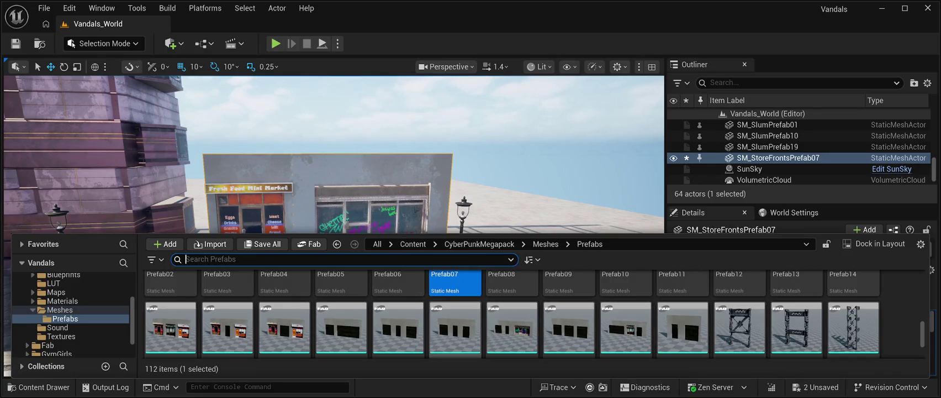
{"action": "scroll", "coordinate": [455, 329], "scroll_direction": "up", "scroll_amount": 1}
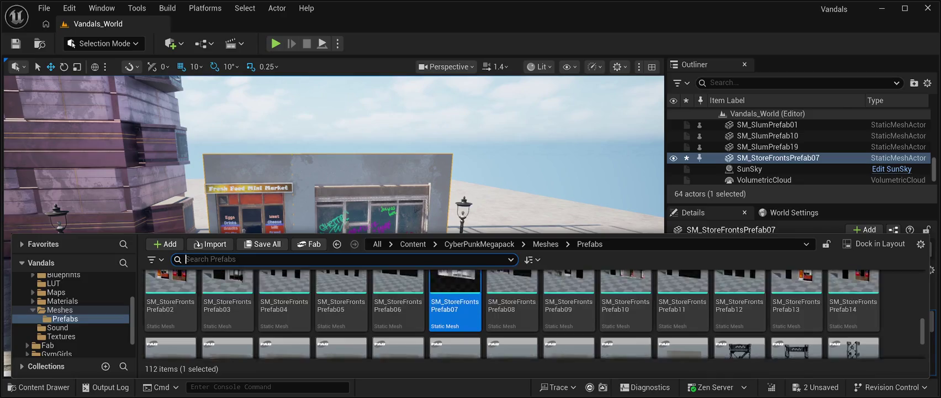
{"action": "mouse_move", "coordinate": [285, 334]}
{"action": "left_mouse_down"}
{"action": "mouse_move", "coordinate": [309, 287]}
{"action": "mouse_move", "coordinate": [567, 213]}
{"action": "mouse_move", "coordinate": [342, 262]}
{"action": "mouse_move", "coordinate": [342, 283]}
{"action": "mouse_move", "coordinate": [359, 292]}
{"action": "left_mouse_up"}
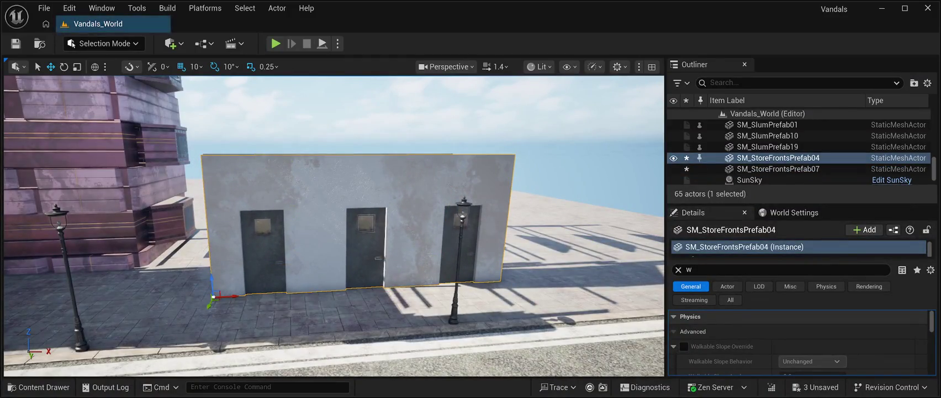
{"action": "key", "text": "e"}
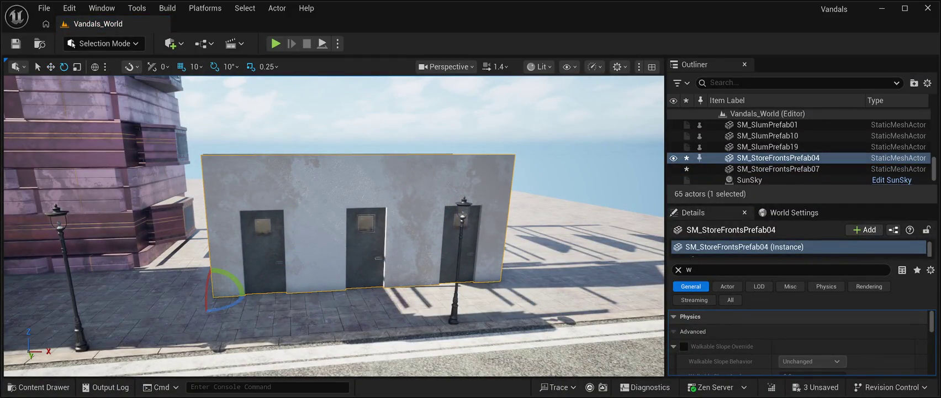
{"action": "mouse_move", "coordinate": [235, 295]}
{"action": "left_mouse_down"}
{"action": "mouse_move", "coordinate": [243, 299]}
{"action": "mouse_move", "coordinate": [239, 309]}
{"action": "mouse_move", "coordinate": [244, 295]}
{"action": "mouse_move", "coordinate": [342, 287]}
{"action": "left_mouse_up"}
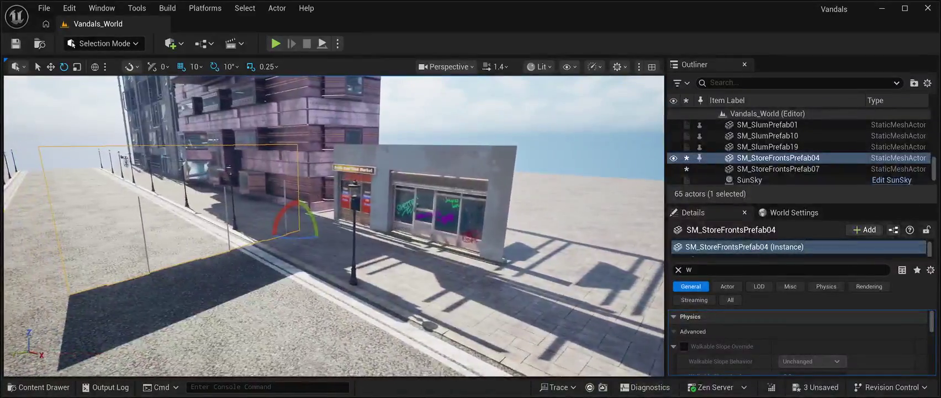
{"action": "key", "text": "f"}
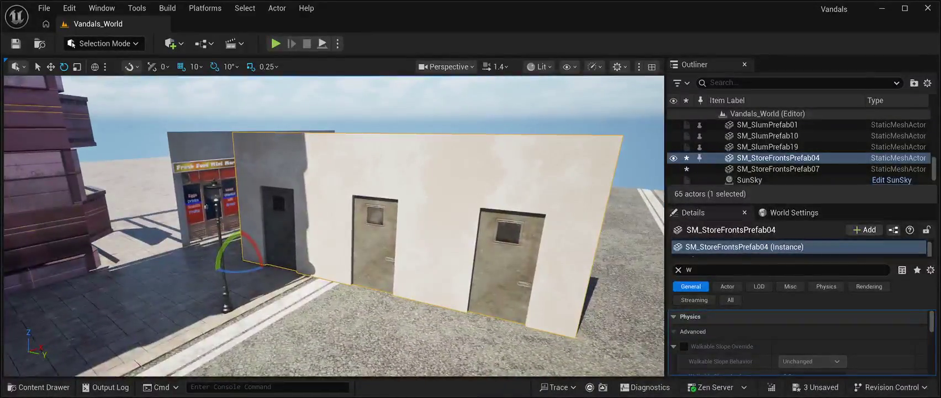
{"action": "key", "text": "w"}
{"action": "key", "text": "w"}
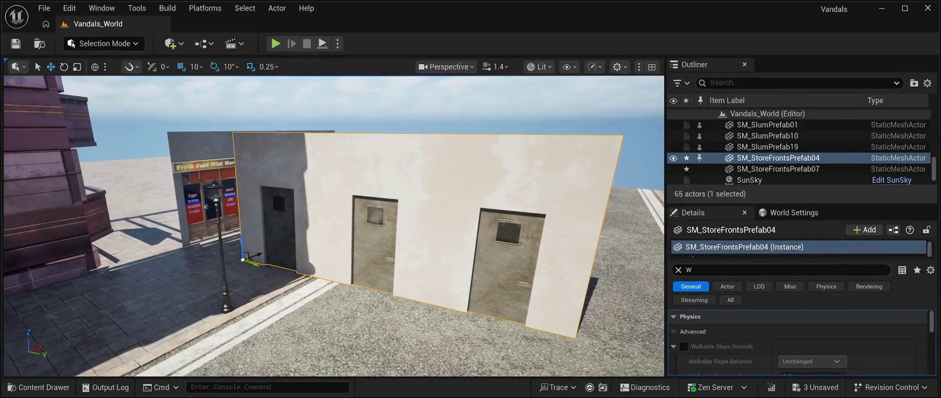
{"action": "left_click_drag", "start_coordinate": [254, 263], "coordinate": [118, 211]}
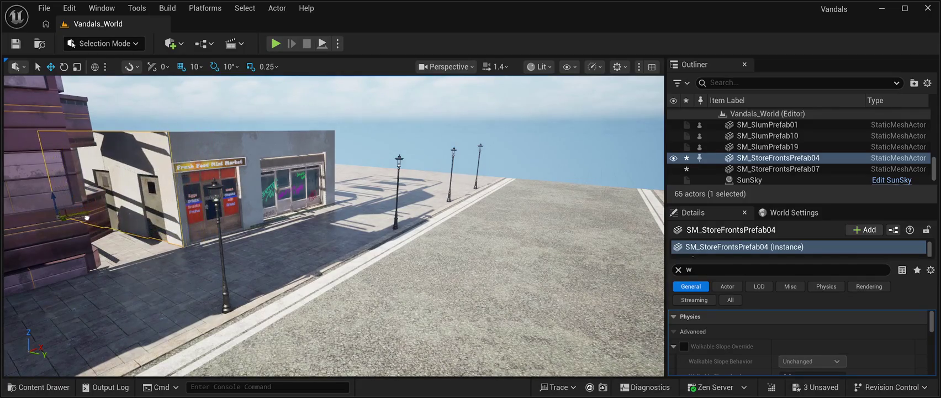
Line the wall up flush against the Mini Market's side, save, and duplicate the wall.
{"action": "key", "text": "w"}
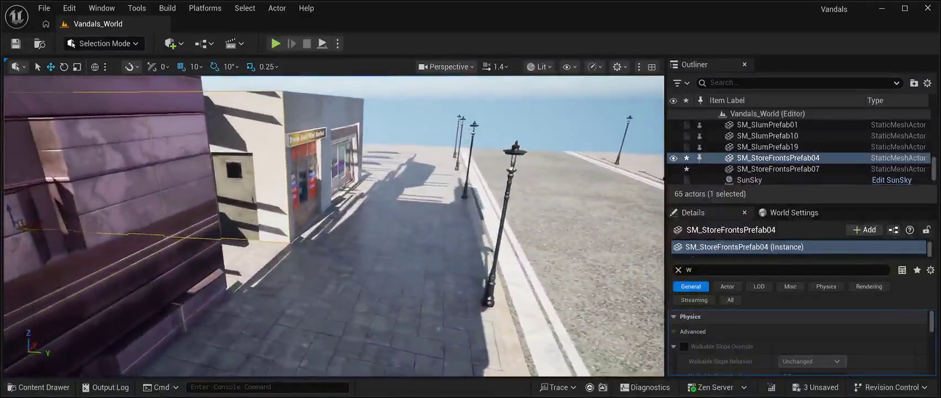
{"action": "key", "text": "s"}
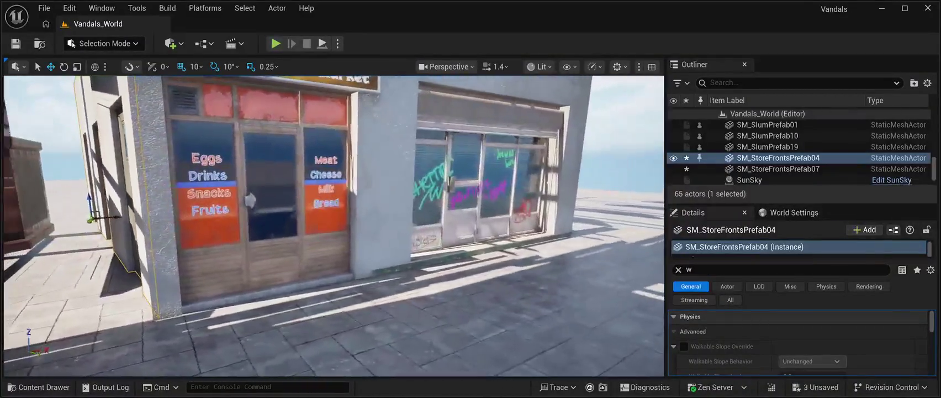
{"action": "key", "text": "d"}
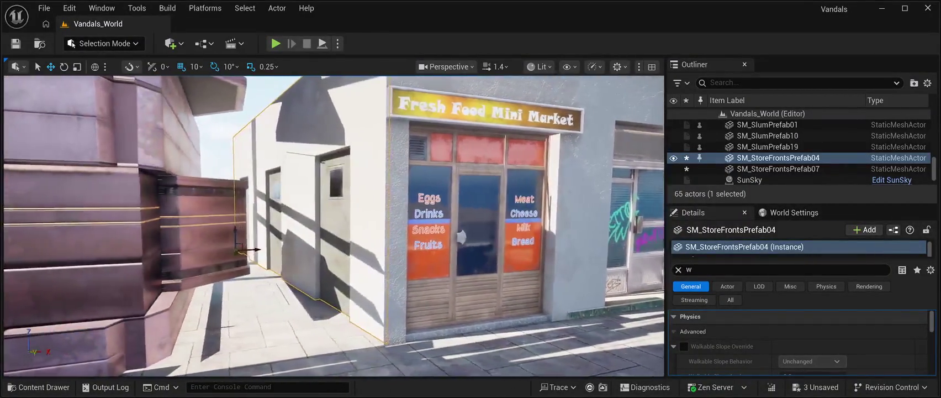
{"action": "key", "text": "a"}
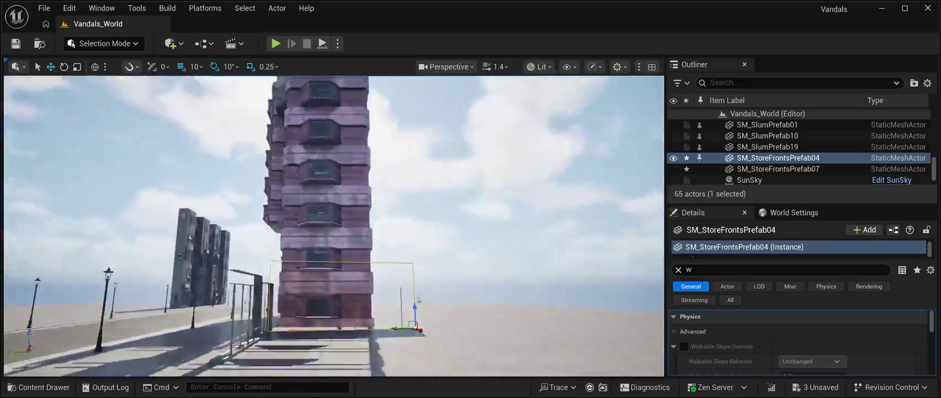
{"action": "key", "text": "s"}
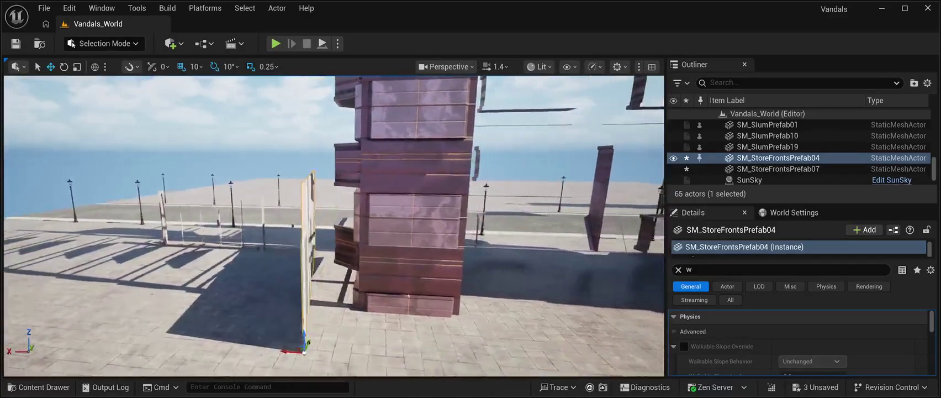
{"action": "key", "text": "d"}
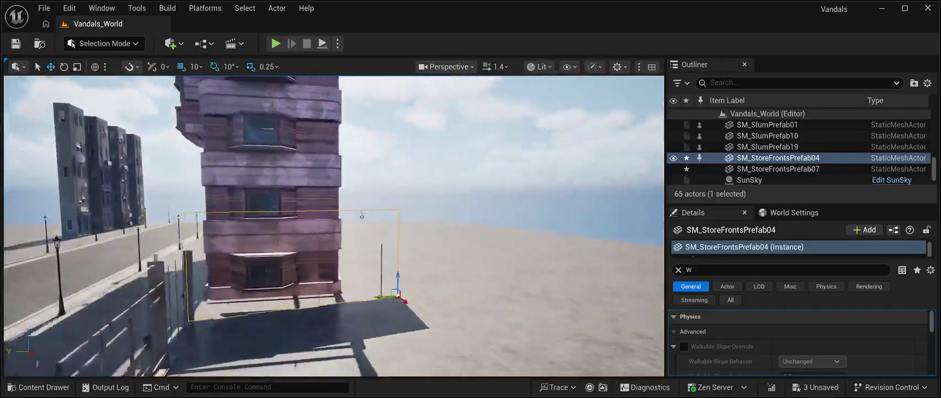
{"action": "key", "text": "w"}
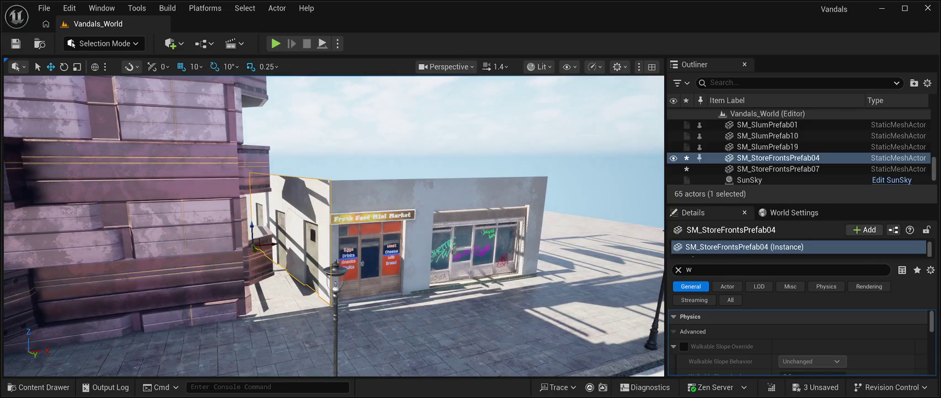
{"action": "key", "text": "e"}
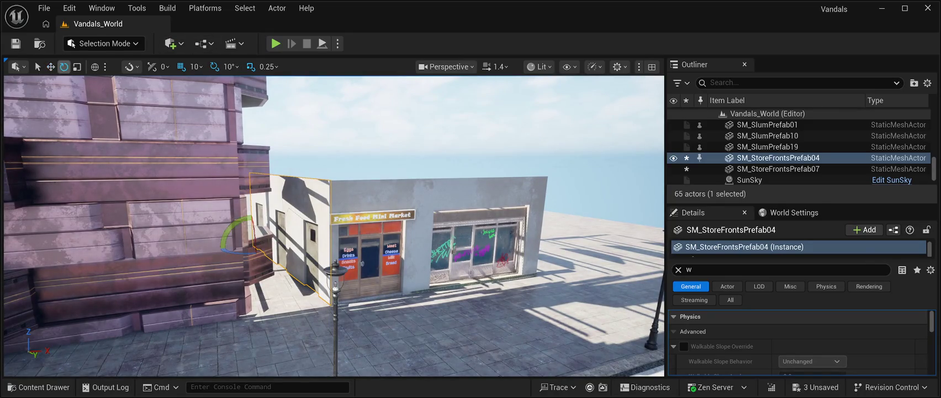
{"action": "left_click_drag", "start_coordinate": [241, 251], "coordinate": [279, 247]}
{"action": "key", "text": "w"}
{"action": "left_click_drag", "start_coordinate": [267, 245], "coordinate": [294, 243]}
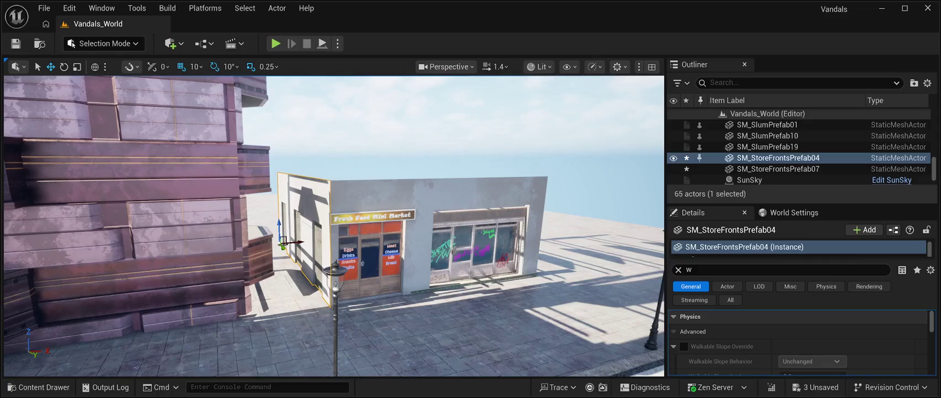
{"action": "left_click", "coordinate": [15, 43]}
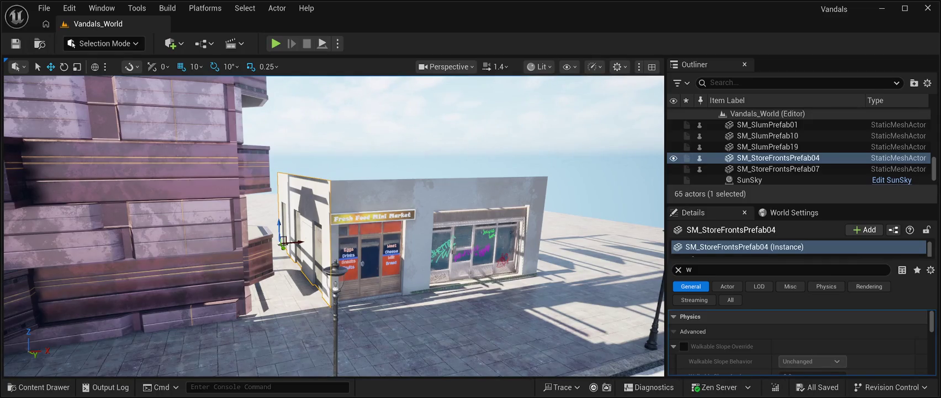
{"action": "key", "text": "ctrl+d"}
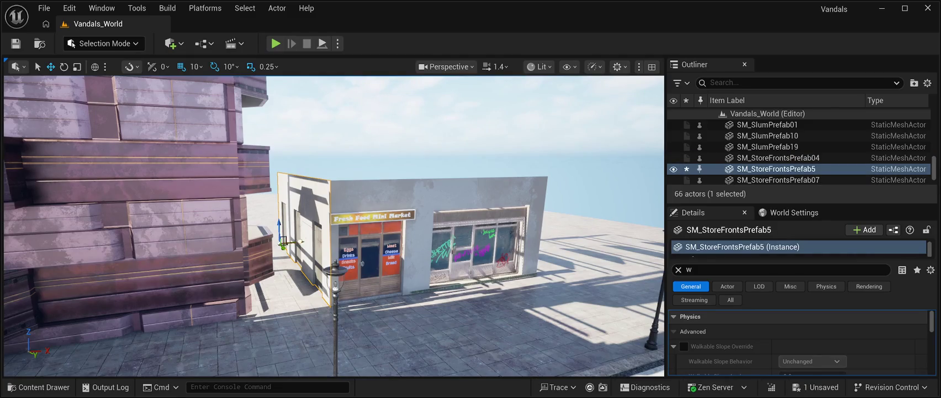
Move the wall copy right of the shop and rotate it to run along the graffiti shop.
{"action": "left_click_drag", "start_coordinate": [285, 243], "coordinate": [490, 226]}
{"action": "key", "text": "w"}
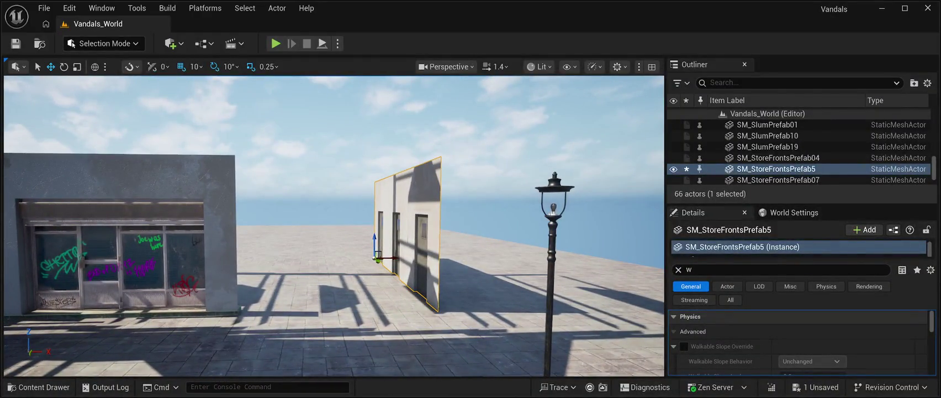
{"action": "key", "text": "e"}
{"action": "left_click_drag", "start_coordinate": [400, 257], "coordinate": [340, 262]}
{"action": "key", "text": "w"}
{"action": "left_click_drag", "start_coordinate": [396, 258], "coordinate": [180, 257]}
Fine-tune the copied wall flush against the shop's side, raising it slightly.
{"action": "mouse_move", "coordinate": [331, 260]}
{"action": "left_mouse_down"}
{"action": "mouse_move", "coordinate": [441, 259]}
{"action": "mouse_move", "coordinate": [259, 270]}
{"action": "left_mouse_up"}
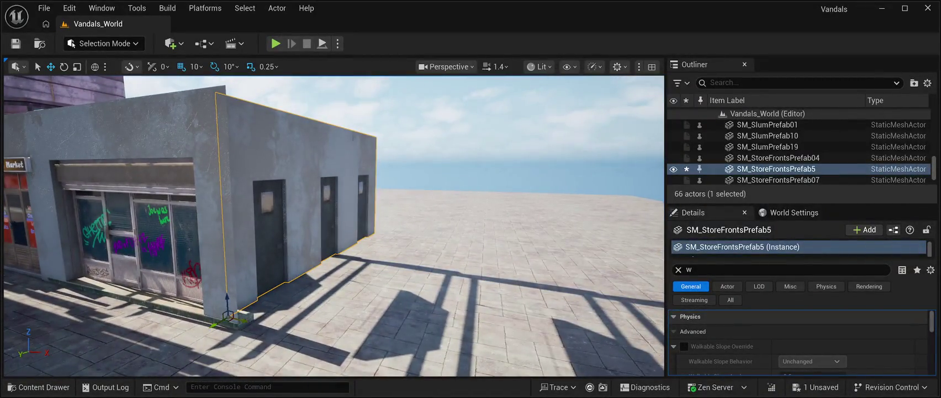
{"action": "left_click_drag", "start_coordinate": [227, 314], "coordinate": [235, 316]}
{"action": "left_click_drag", "start_coordinate": [331, 259], "coordinate": [260, 259]}
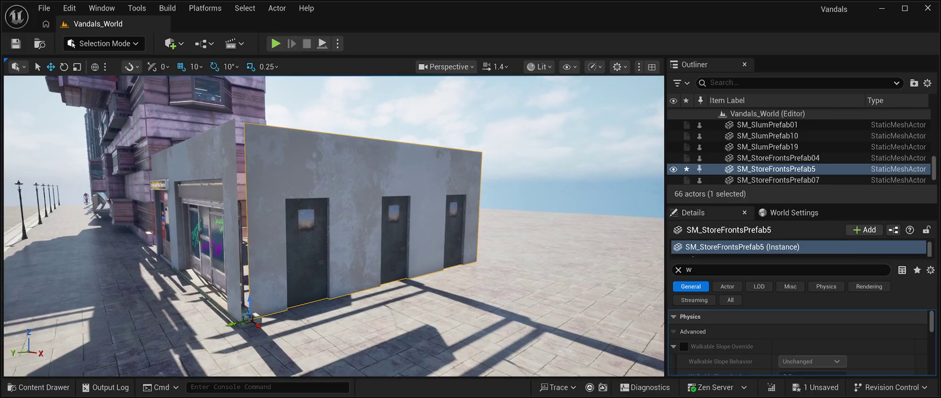
{"action": "left_click_drag", "start_coordinate": [231, 324], "coordinate": [221, 327]}
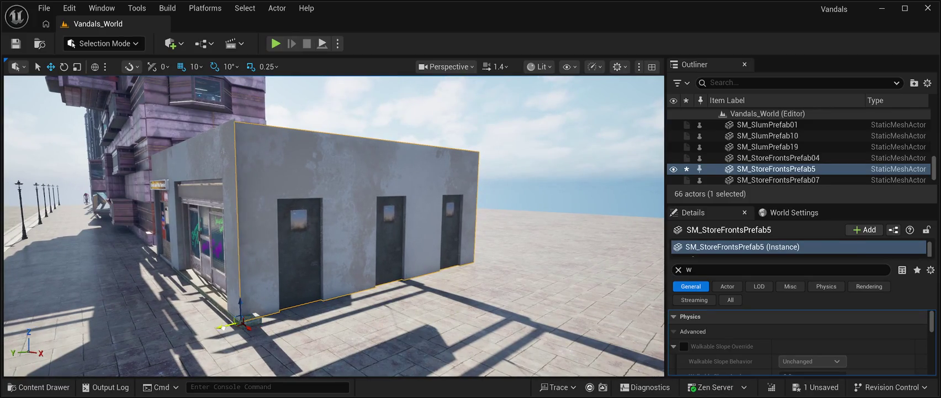
{"action": "left_click_drag", "start_coordinate": [331, 221], "coordinate": [293, 212]}
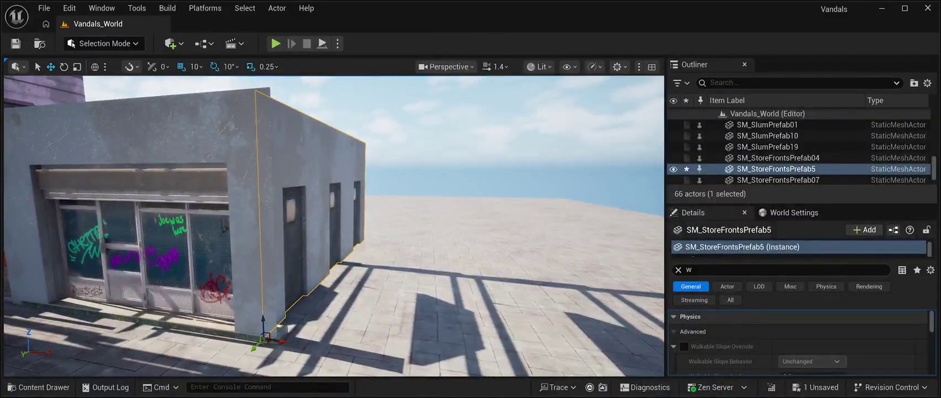
{"action": "left_click_drag", "start_coordinate": [283, 340], "coordinate": [297, 341]}
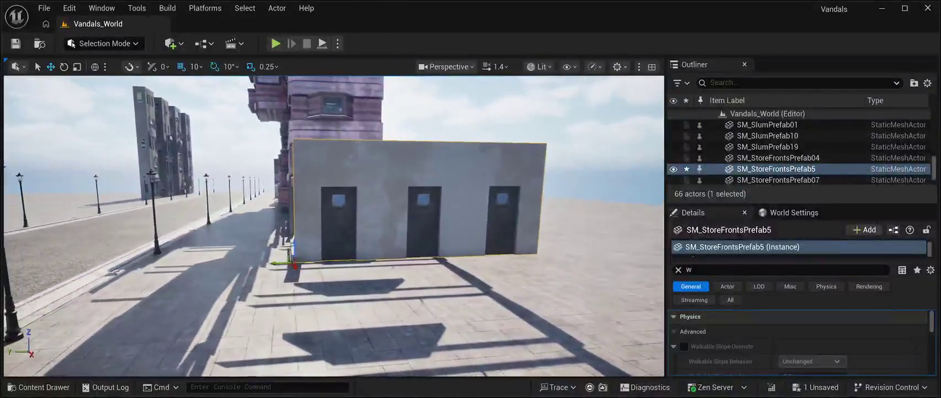
{"action": "left_click_drag", "start_coordinate": [292, 241], "coordinate": [293, 238]}
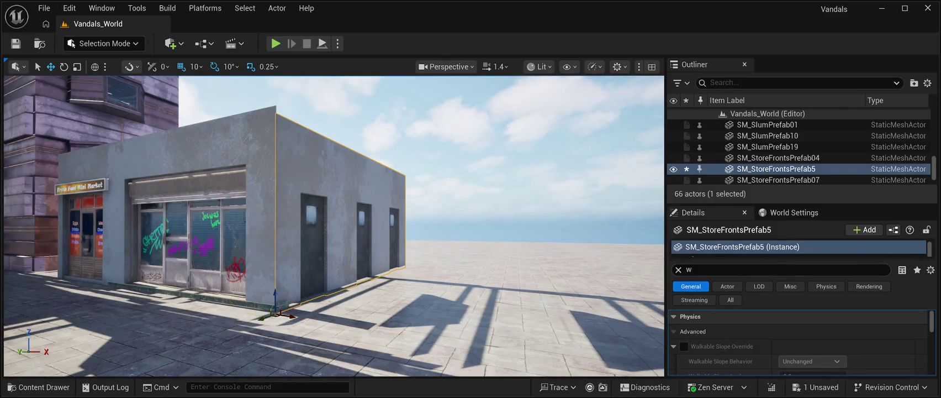
{"action": "left_click", "coordinate": [778, 180]}
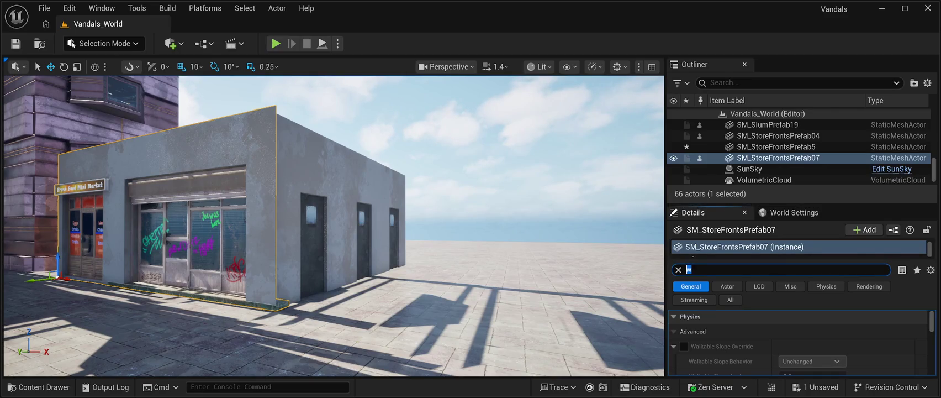
Set the copied wall SM_StoreFrontsPrefab5's Z location to 10, then clear the selection.
{"action": "key", "text": "BackSpace"}
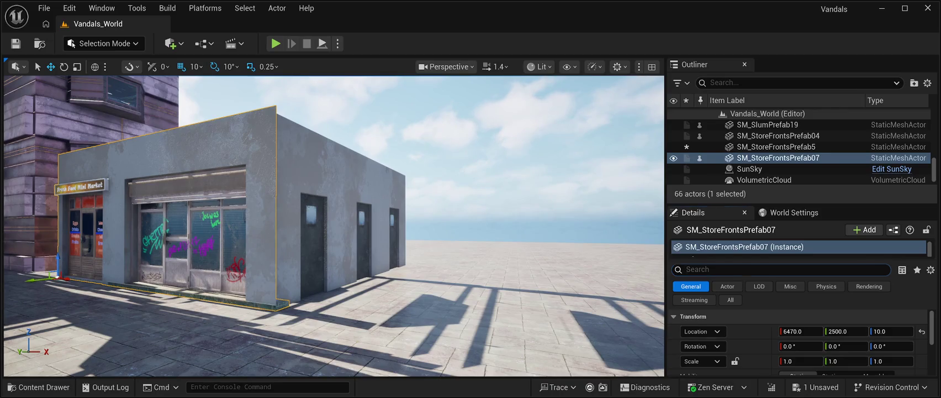
{"action": "left_click", "coordinate": [775, 146]}
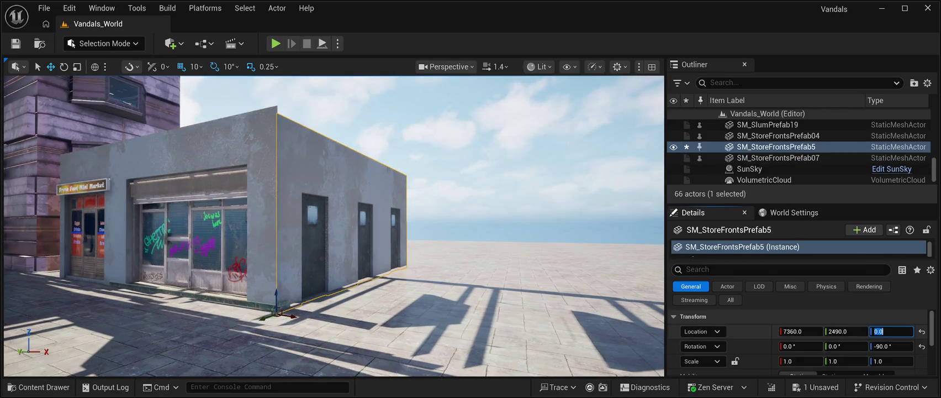
{"action": "type", "text": "10."}
{"action": "key", "text": "BackSpace"}
{"action": "key", "text": "Return"}
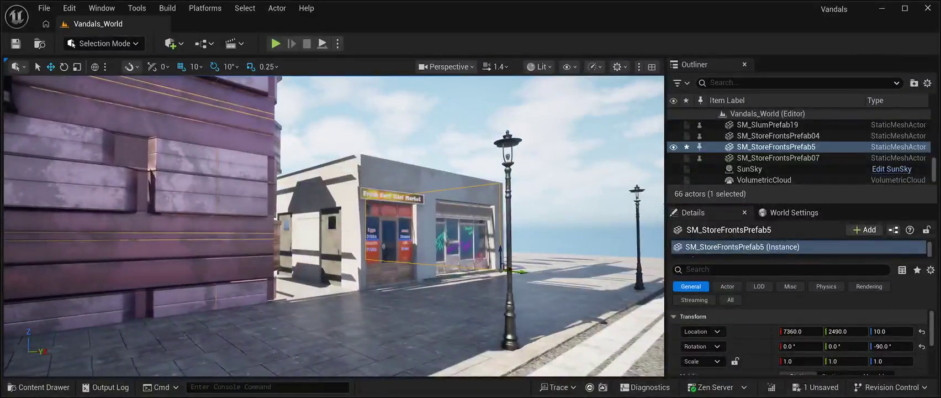
{"action": "left_click", "coordinate": [778, 135]}
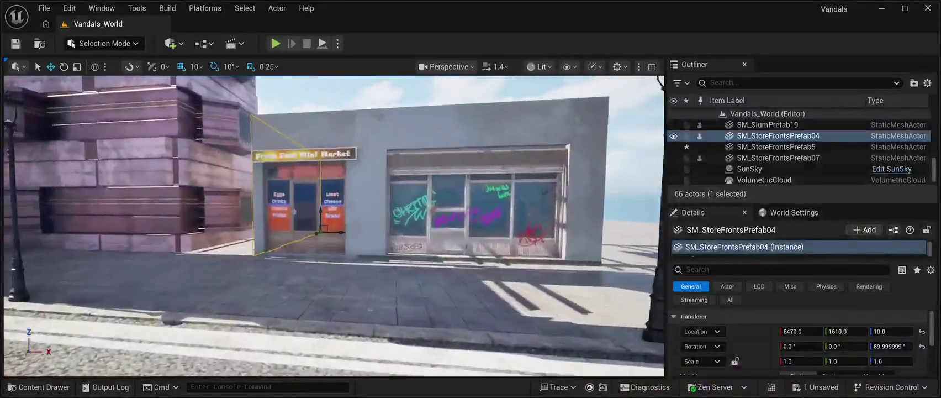
{"action": "key", "text": "Escape"}
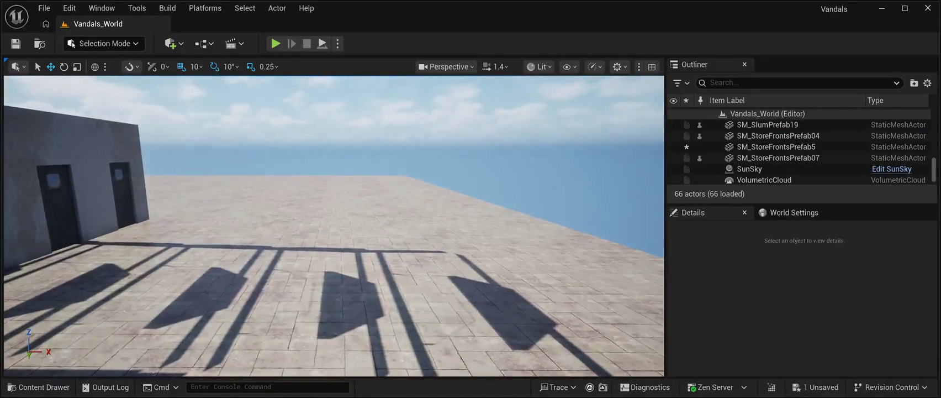
Scroll through the CyberPunkMegapack Prefabs folder and select the SM_CPB01Prefab11 tower asset.
{"action": "key", "text": "ctrl+space"}
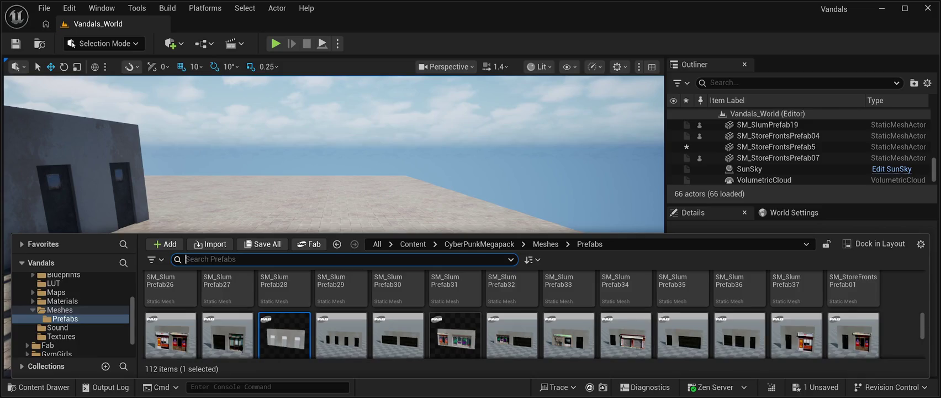
{"action": "scroll", "coordinate": [533, 314], "scroll_direction": "down", "scroll_amount": 5}
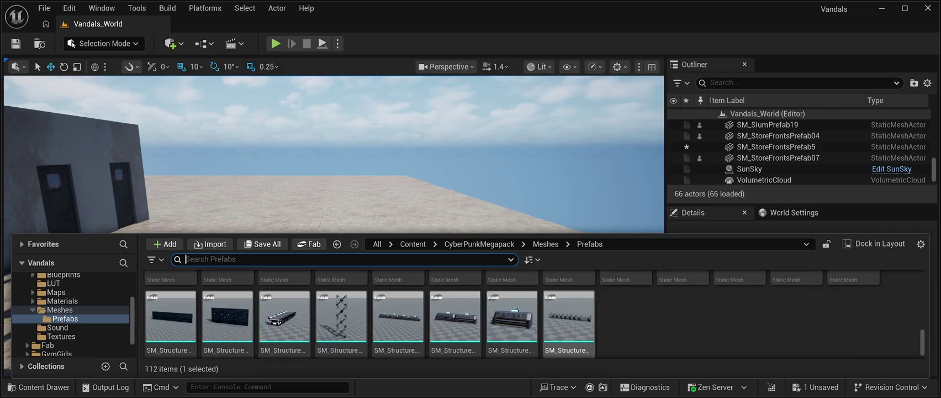
{"action": "scroll", "coordinate": [512, 314], "scroll_direction": "up", "scroll_amount": 5}
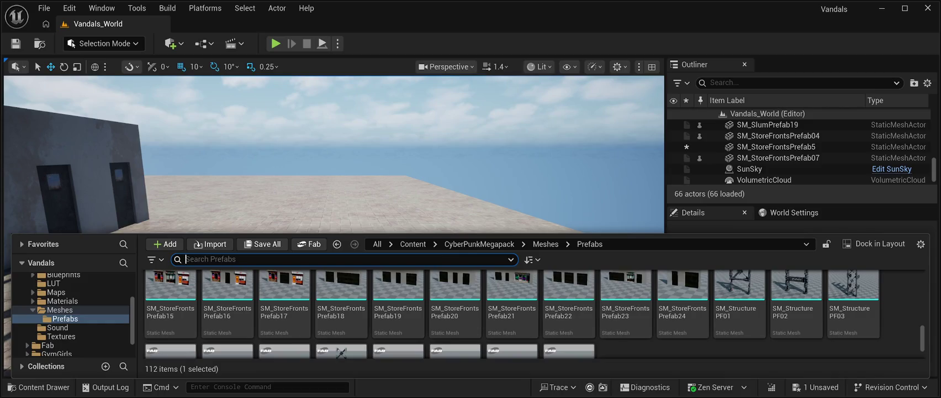
{"action": "scroll", "coordinate": [596, 309], "scroll_direction": "up", "scroll_amount": 5}
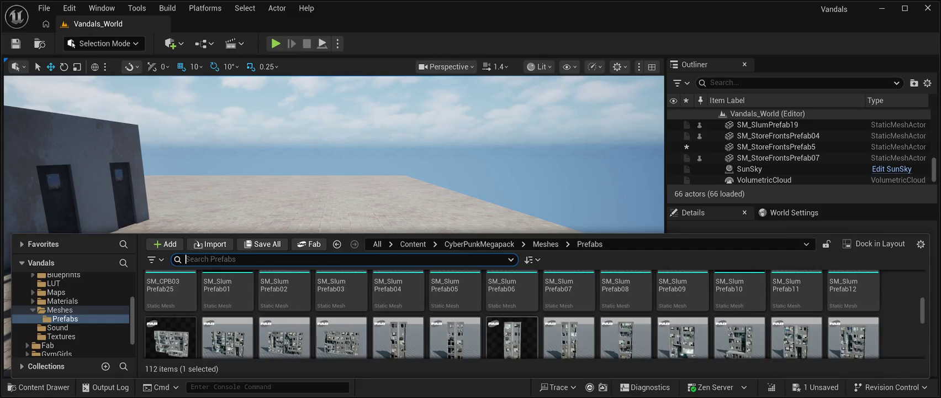
{"action": "scroll", "coordinate": [512, 337], "scroll_direction": "up", "scroll_amount": 1}
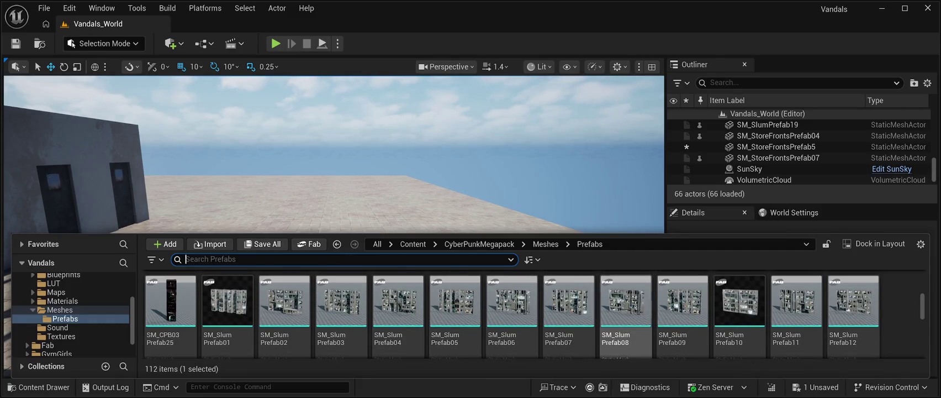
{"action": "scroll", "coordinate": [795, 314], "scroll_direction": "down", "scroll_amount": 1}
{"action": "scroll", "coordinate": [454, 309], "scroll_direction": "up", "scroll_amount": 1}
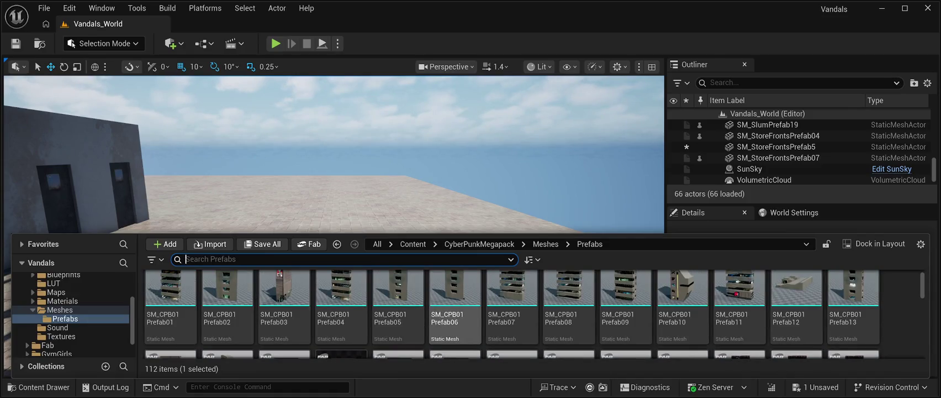
{"action": "scroll", "coordinate": [454, 309], "scroll_direction": "up", "scroll_amount": 1}
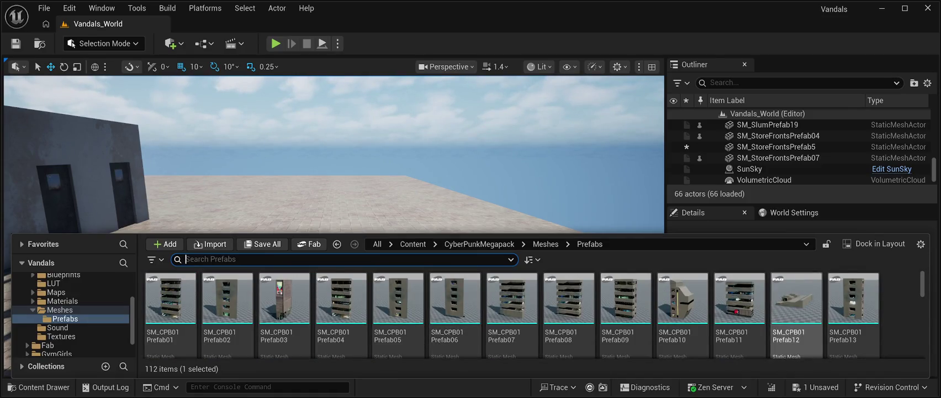
{"action": "left_click", "coordinate": [739, 299]}
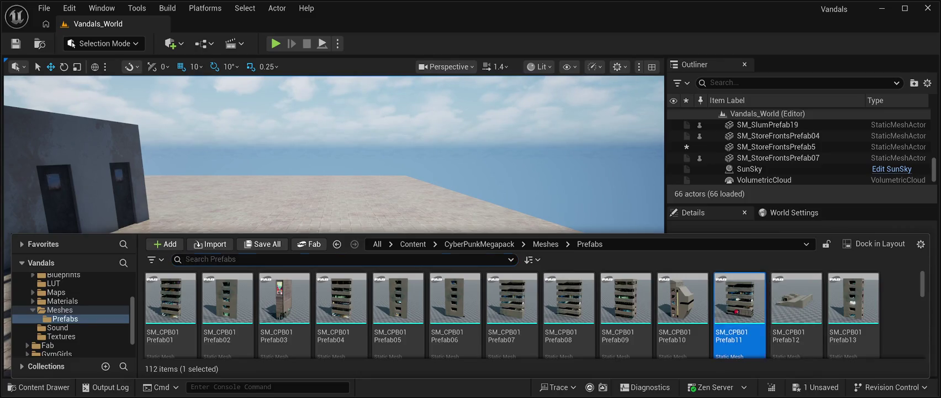
Drop SM_CPB01Prefab11 into the level, move it to X 7570, Y 2180, then duplicate it.
{"action": "left_click_drag", "start_coordinate": [739, 298], "coordinate": [212, 237]}
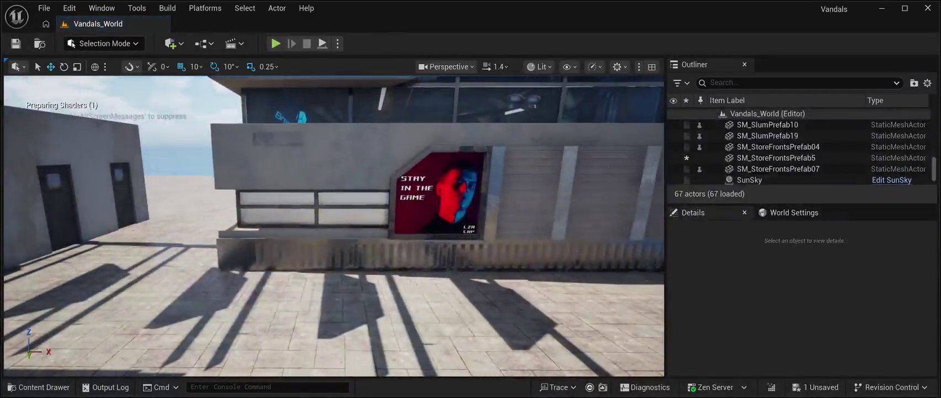
{"action": "scroll", "coordinate": [334, 226], "scroll_direction": "down", "scroll_amount": 10}
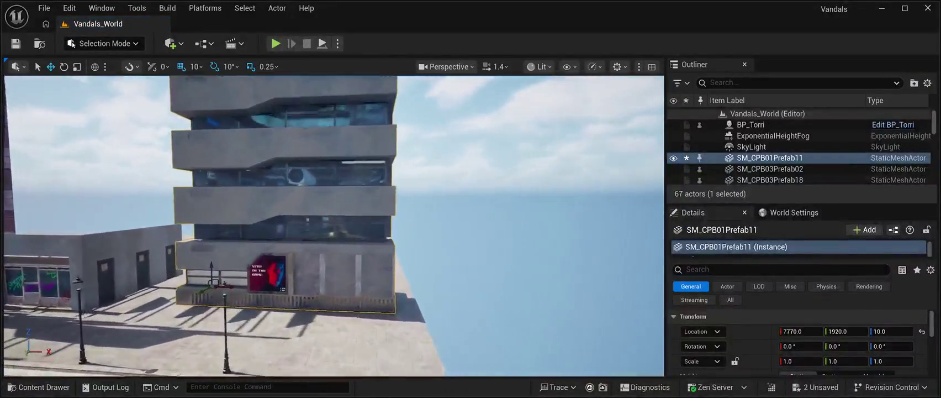
{"action": "left_click_drag", "start_coordinate": [334, 225], "coordinate": [441, 213]}
{"action": "left_click_drag", "start_coordinate": [303, 280], "coordinate": [335, 293]}
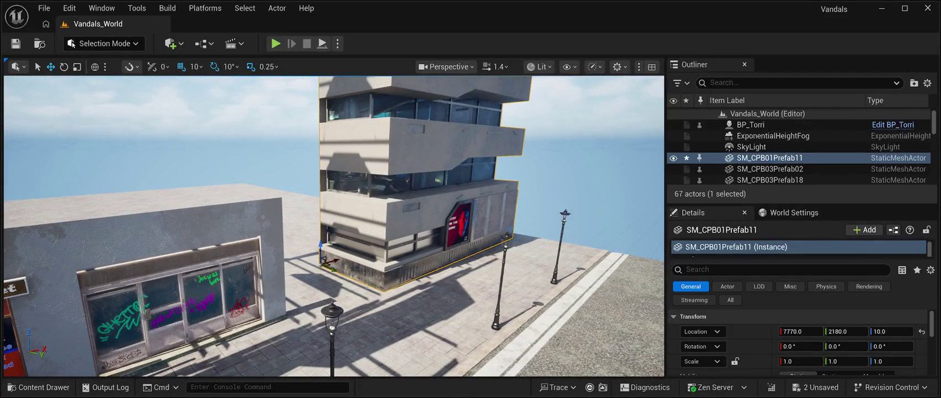
{"action": "mouse_move", "coordinate": [337, 263]}
{"action": "left_mouse_down"}
{"action": "mouse_move", "coordinate": [254, 276]}
{"action": "mouse_move", "coordinate": [353, 276]}
{"action": "mouse_move", "coordinate": [362, 265]}
{"action": "mouse_move", "coordinate": [387, 276]}
{"action": "left_mouse_up"}
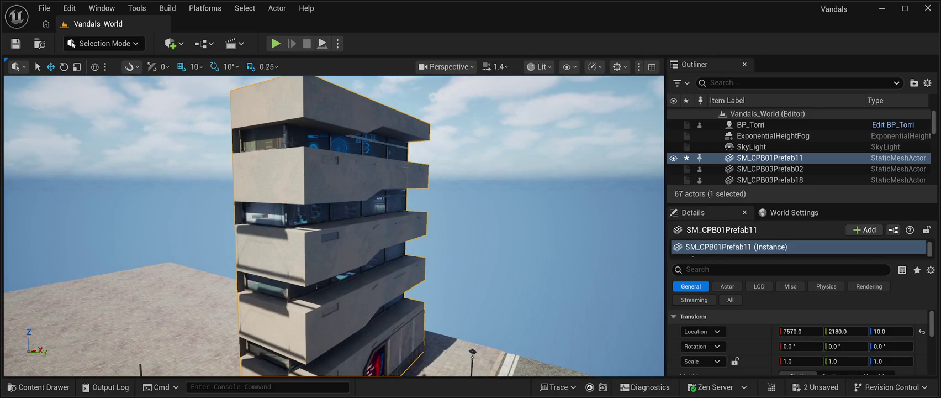
{"action": "key", "text": "ctrl+d"}
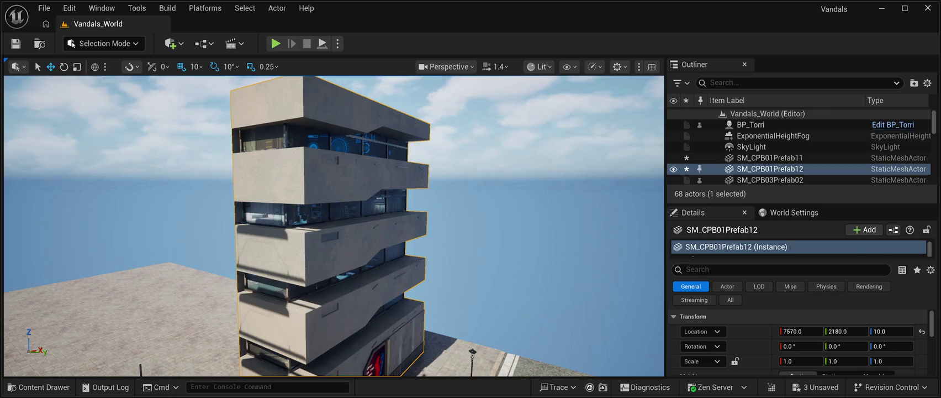
Turn the duplicate CPB01 tower 180° and slide it along X past the first tower.
{"action": "left_click_drag", "start_coordinate": [332, 220], "coordinate": [332, 254]}
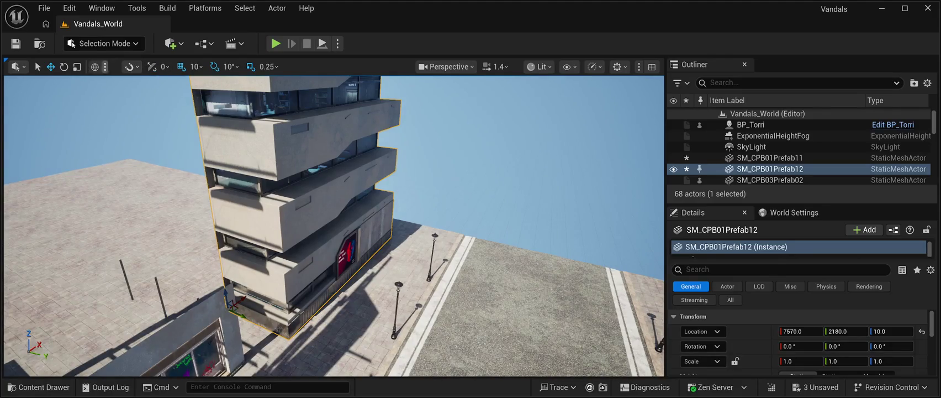
{"action": "key", "text": "e"}
{"action": "mouse_move", "coordinate": [223, 325]}
{"action": "left_mouse_down"}
{"action": "mouse_move", "coordinate": [188, 318]}
{"action": "mouse_move", "coordinate": [190, 335]}
{"action": "mouse_move", "coordinate": [190, 325]}
{"action": "left_mouse_up"}
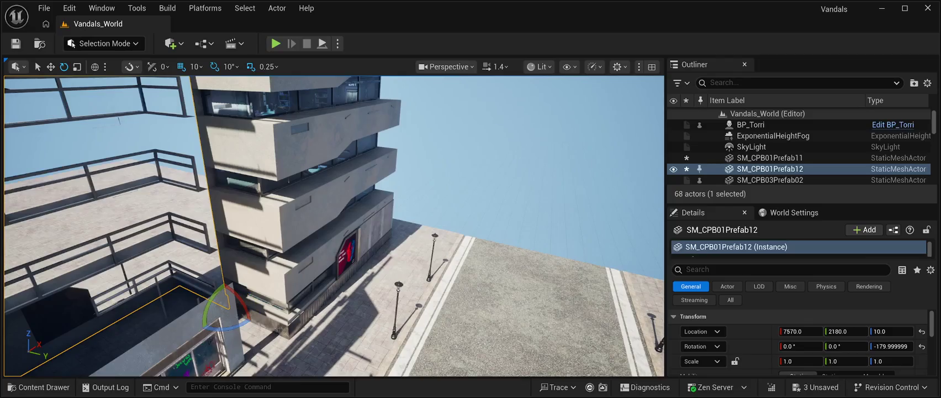
{"action": "left_click", "coordinate": [51, 66]}
{"action": "mouse_move", "coordinate": [232, 303]}
{"action": "left_mouse_down"}
{"action": "mouse_move", "coordinate": [353, 221]}
{"action": "mouse_move", "coordinate": [345, 226]}
{"action": "left_mouse_up"}
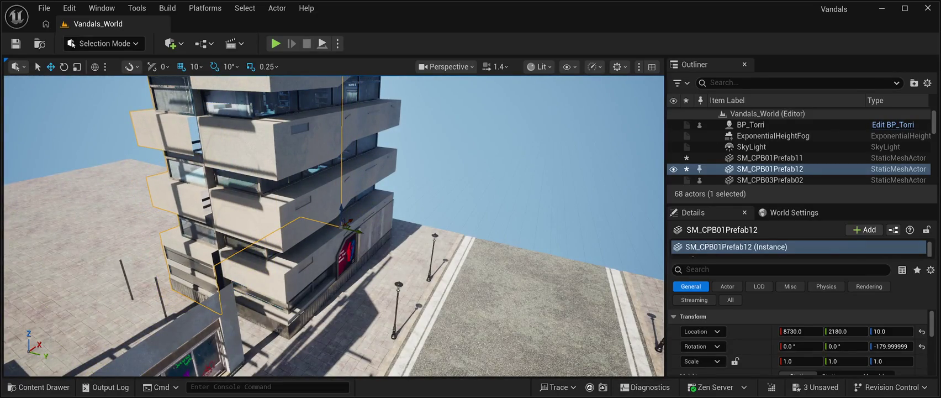
{"action": "key", "text": "f"}
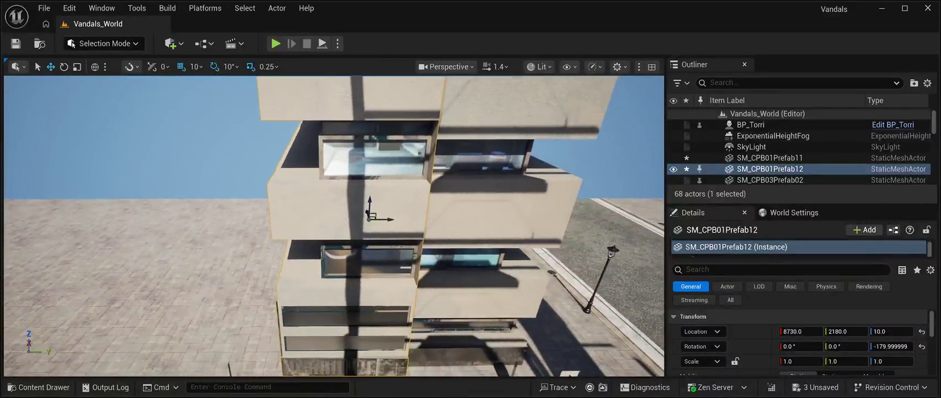
{"action": "scroll", "coordinate": [333, 225], "scroll_direction": "down", "scroll_amount": 5}
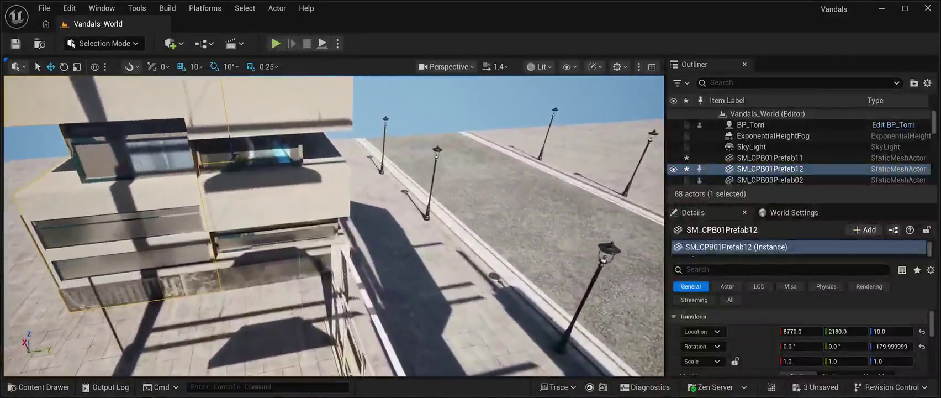
{"action": "key", "text": "Escape"}
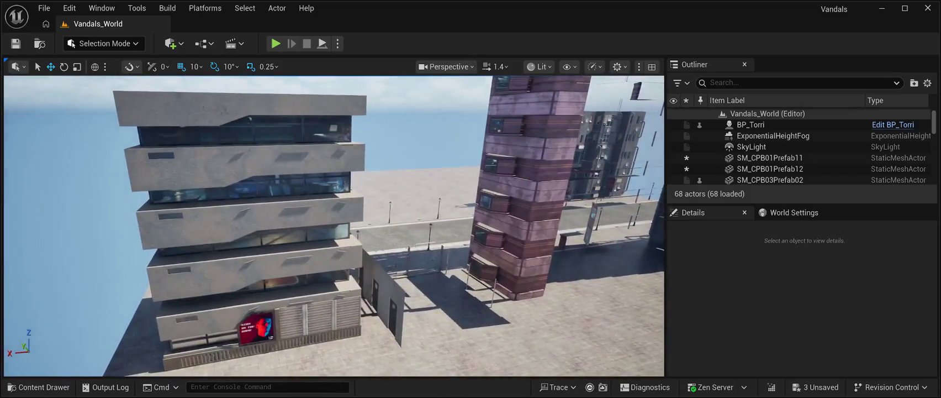
{"action": "left_click", "coordinate": [769, 168]}
Delete the duplicate SM_CPB01Prefab12 tower and reopen the Prefabs folder in the Content Drawer.
{"action": "key", "text": "Delete"}
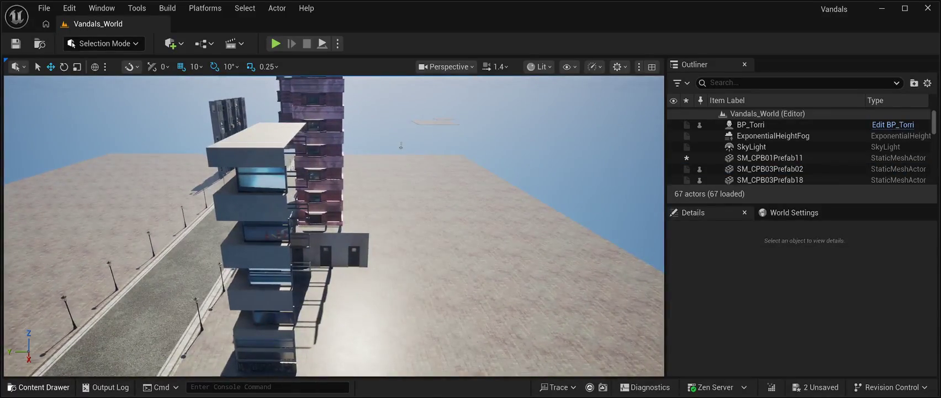
{"action": "key", "text": "ctrl+space"}
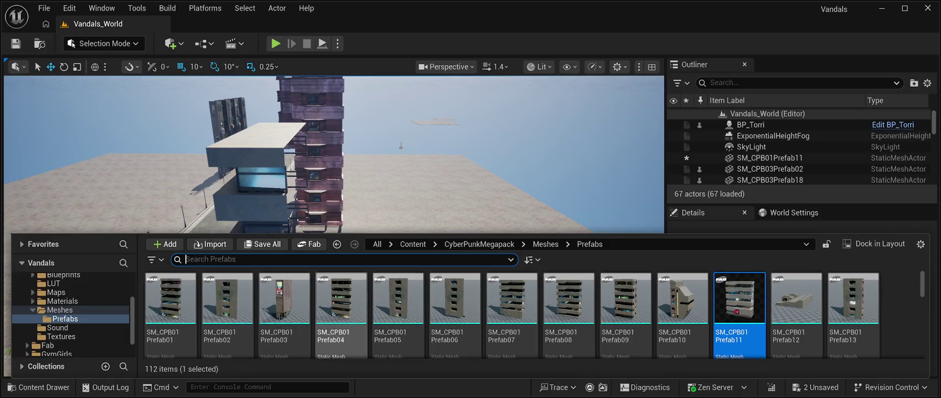
Place the SM_CPB01Prefab04 tower, rotate it -90° on Z, and slide it along X to 8460.
{"action": "mouse_move", "coordinate": [341, 304]}
{"action": "left_mouse_down"}
{"action": "mouse_move", "coordinate": [348, 265]}
{"action": "mouse_move", "coordinate": [408, 293]}
{"action": "left_mouse_up"}
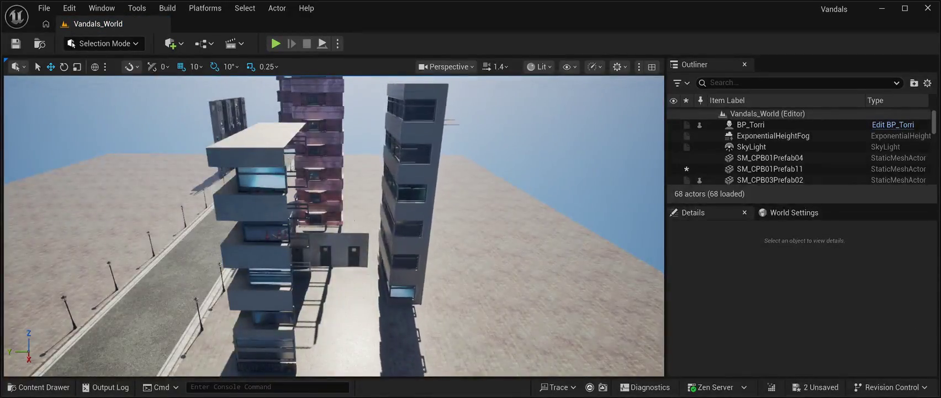
{"action": "left_click", "coordinate": [401, 299]}
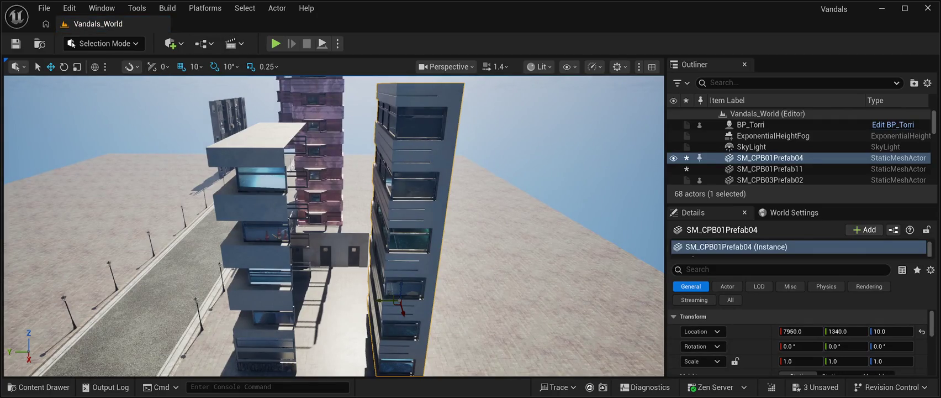
{"action": "key", "text": "e"}
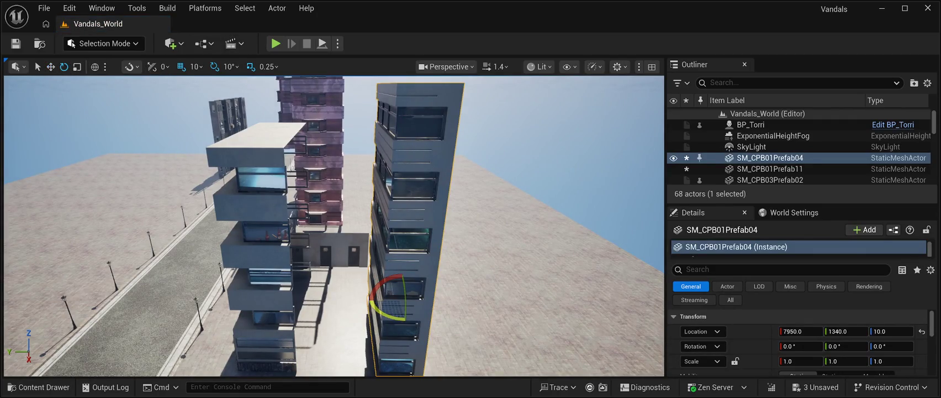
{"action": "left_click_drag", "start_coordinate": [381, 312], "coordinate": [436, 321]}
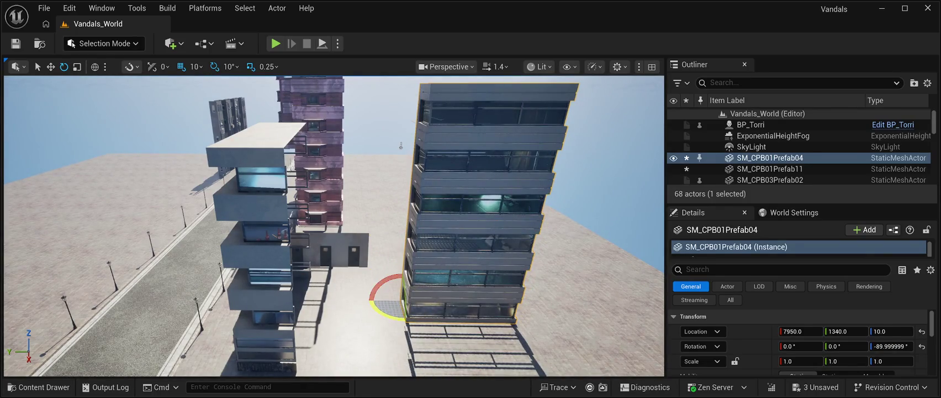
{"action": "key", "text": "w"}
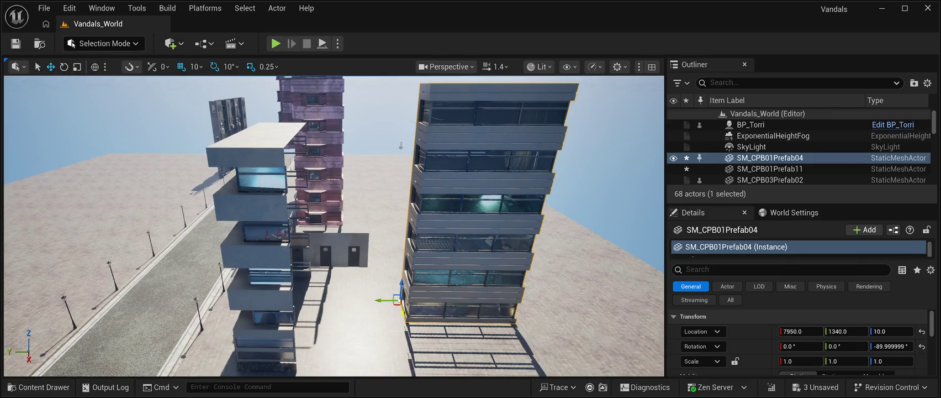
{"action": "mouse_move", "coordinate": [401, 314]}
{"action": "left_mouse_down"}
{"action": "mouse_move", "coordinate": [412, 354]}
{"action": "mouse_move", "coordinate": [355, 339]}
{"action": "mouse_move", "coordinate": [285, 338]}
{"action": "left_mouse_up"}
Test dropping the tower to the ground, undo it back to Z 10, and reselect it.
{"action": "mouse_move", "coordinate": [331, 221]}
{"action": "left_mouse_down"}
{"action": "mouse_move", "coordinate": [403, 204]}
{"action": "mouse_move", "coordinate": [342, 223]}
{"action": "mouse_move", "coordinate": [358, 220]}
{"action": "left_mouse_up"}
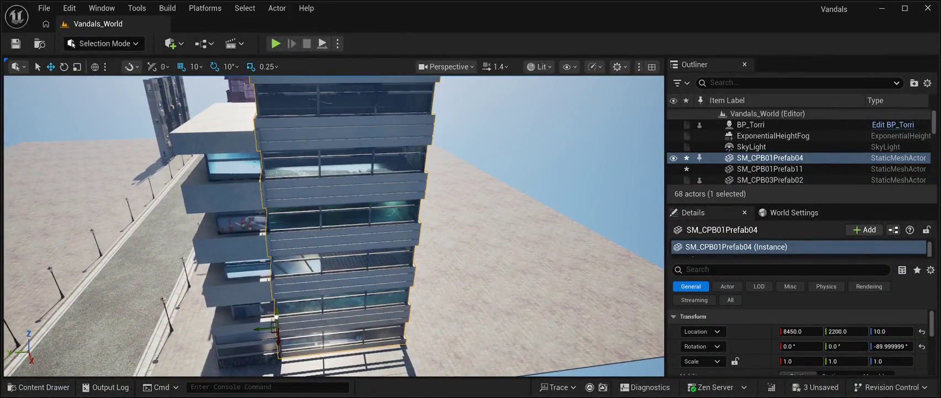
{"action": "key", "text": "End"}
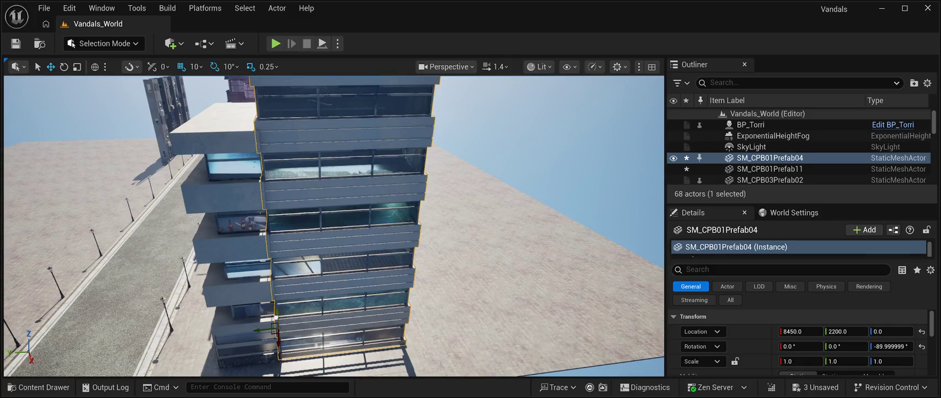
{"action": "left_click_drag", "start_coordinate": [334, 225], "coordinate": [366, 214]}
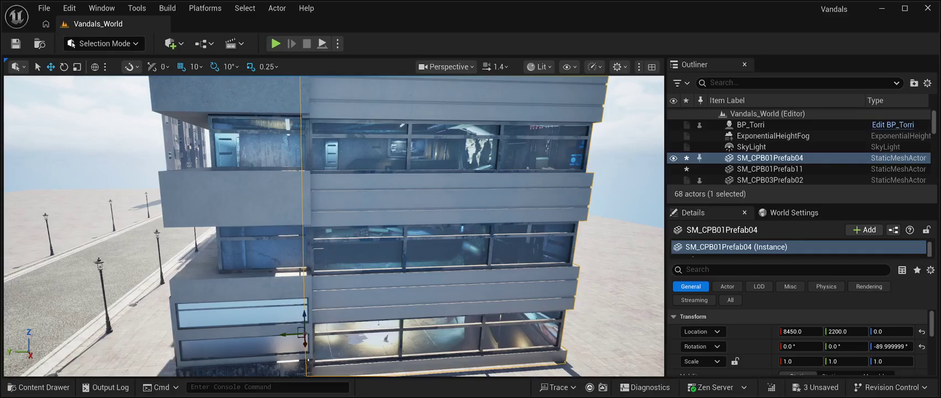
{"action": "key", "text": "ctrl+z"}
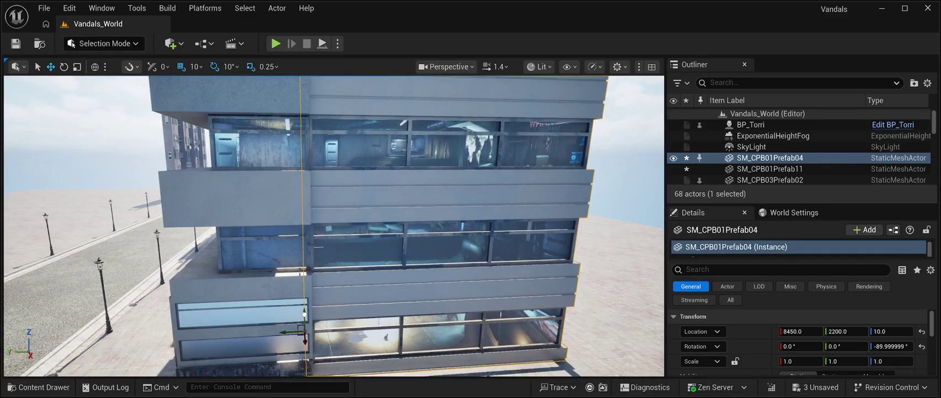
{"action": "left_click_drag", "start_coordinate": [366, 214], "coordinate": [442, 204]}
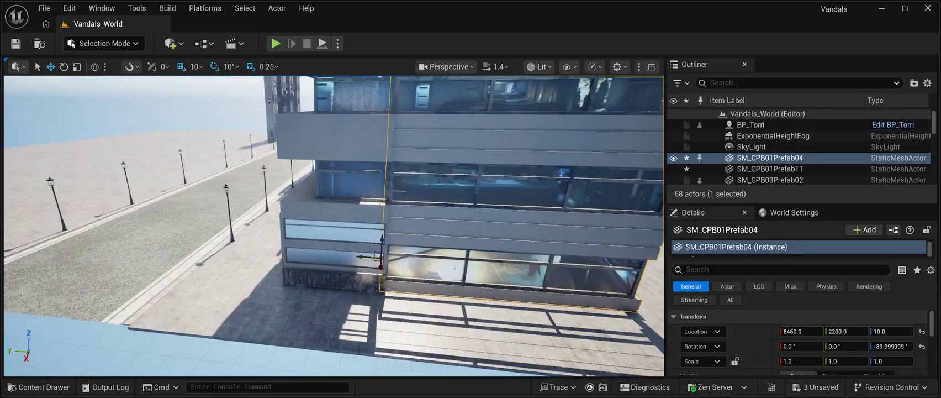
{"action": "left_click", "coordinate": [138, 141]}
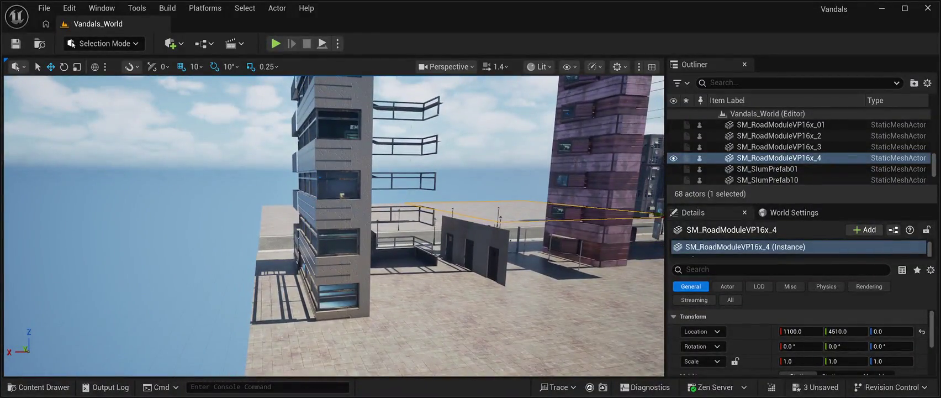
{"action": "left_click", "coordinate": [334, 221]}
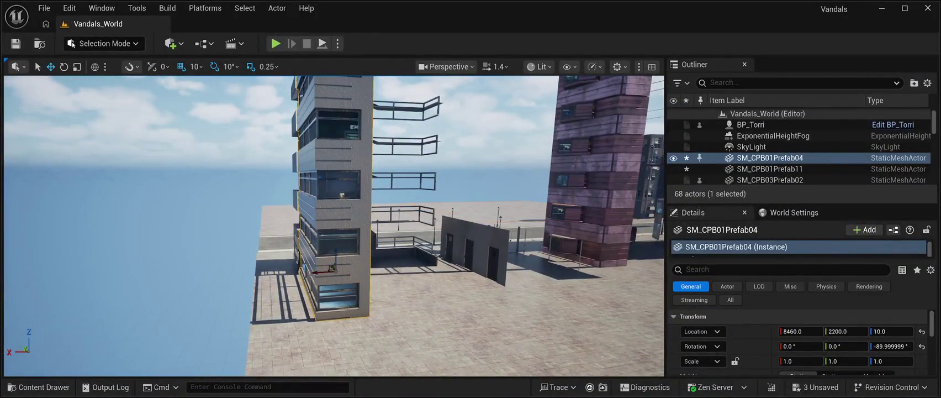
Duplicate the Prefab04 tower as SM_CPB01Prefab5, rotated to -270° Z and moved to X 7540.
{"action": "key", "text": "ctrl+d"}
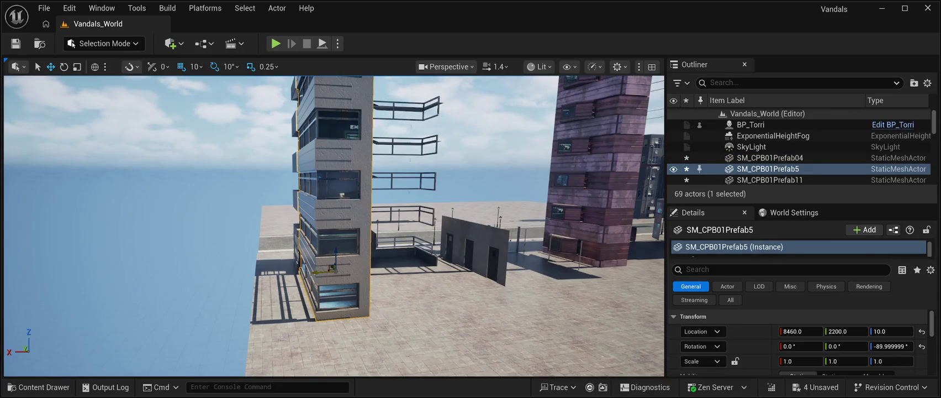
{"action": "key", "text": "e"}
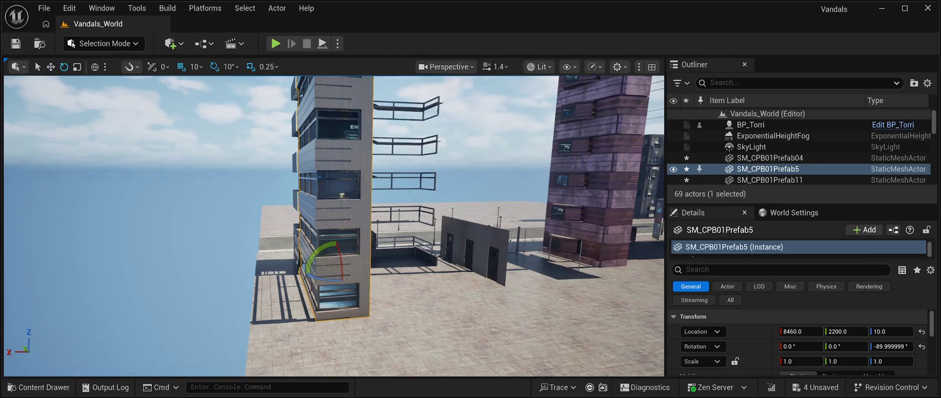
{"action": "left_click_drag", "start_coordinate": [306, 271], "coordinate": [360, 273]}
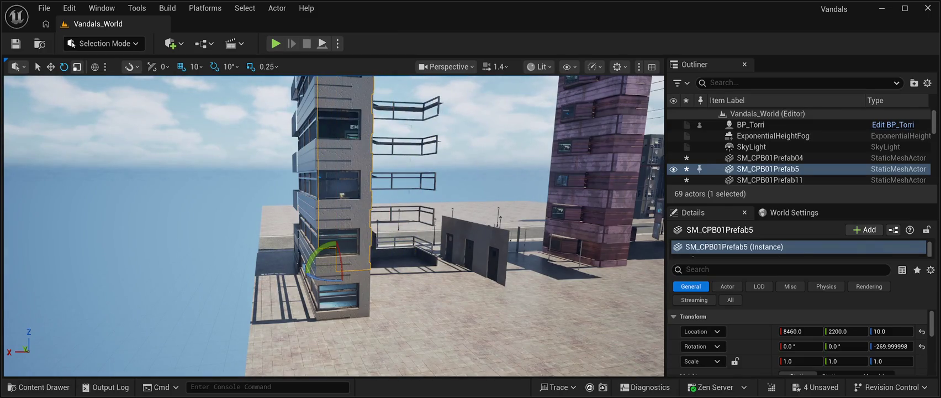
{"action": "key", "text": "w"}
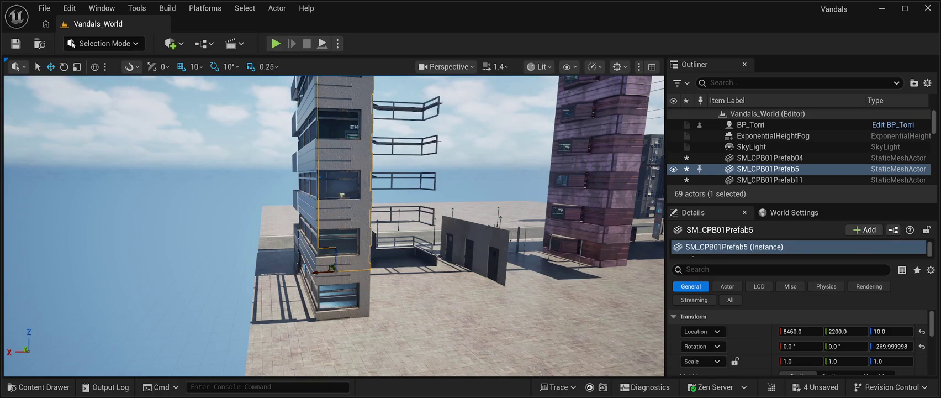
{"action": "left_click_drag", "start_coordinate": [313, 271], "coordinate": [418, 272]}
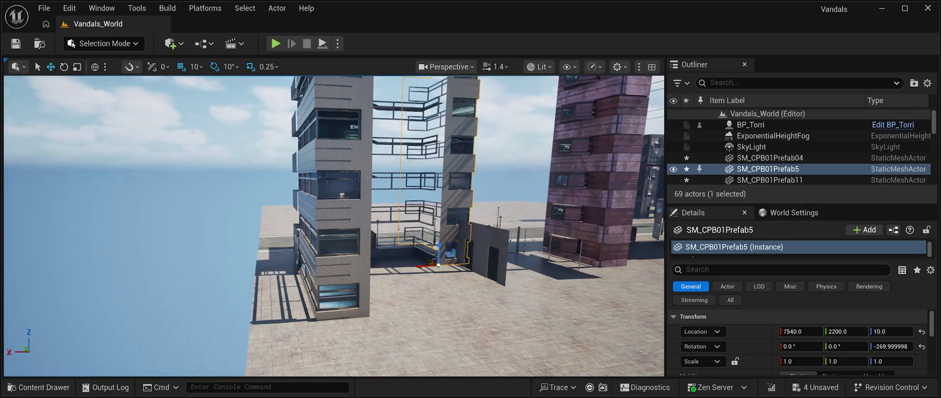
Shift Prefab04 to X 8550 and Prefab11 to X 7750 along the road.
{"action": "key", "text": "f"}
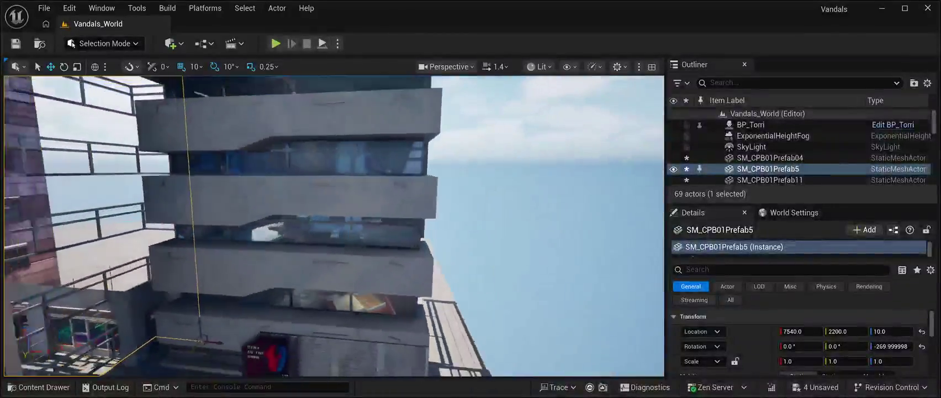
{"action": "scroll", "coordinate": [334, 226], "scroll_direction": "down", "scroll_amount": 5}
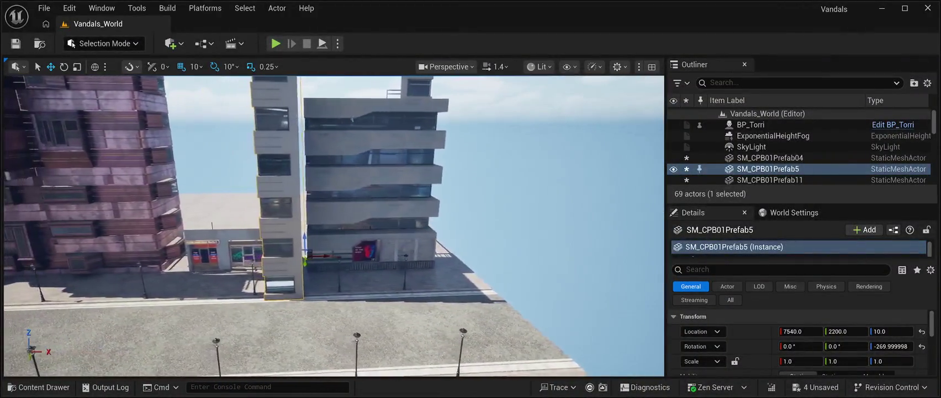
{"action": "left_click_drag", "start_coordinate": [334, 226], "coordinate": [408, 226]}
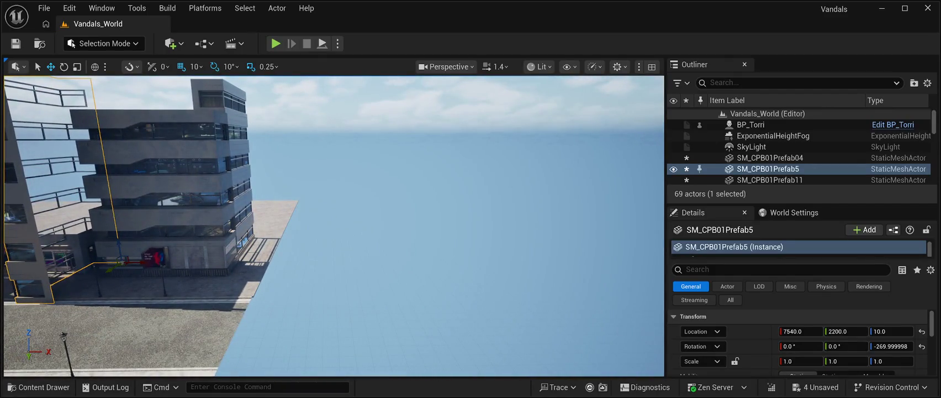
{"action": "left_click", "coordinate": [770, 158]}
{"action": "left_click_drag", "start_coordinate": [232, 260], "coordinate": [250, 262]}
{"action": "left_click", "coordinate": [154, 182]}
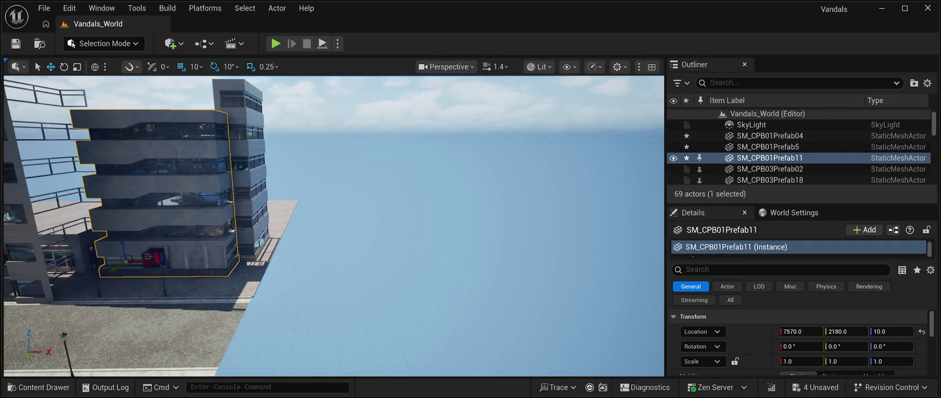
{"action": "left_click_drag", "start_coordinate": [143, 262], "coordinate": [160, 264]}
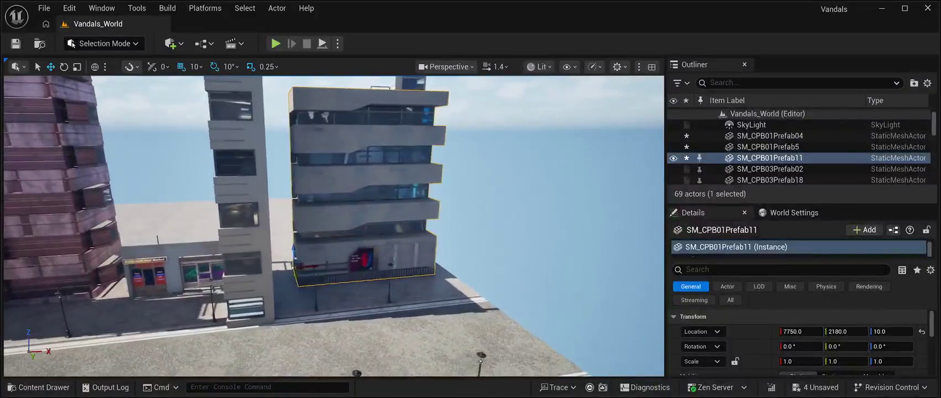
{"action": "left_click", "coordinate": [246, 176]}
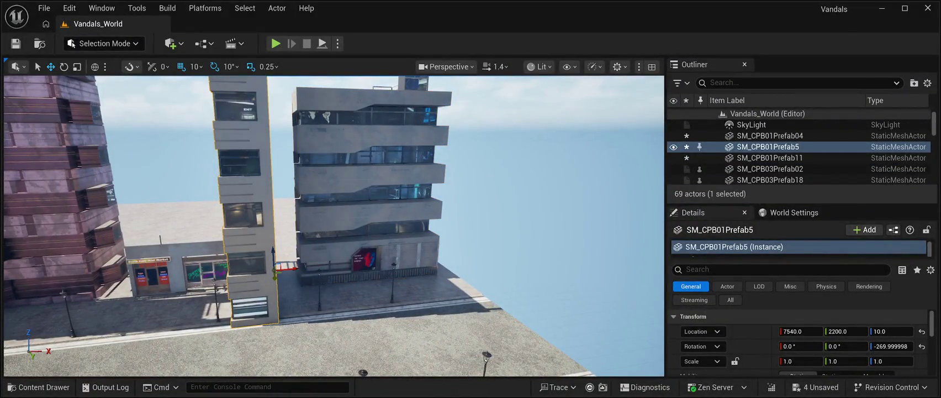
Move the narrow Prefab5 tower to X 7750, Y 1680 beside the Prefab11 building.
{"action": "mouse_move", "coordinate": [294, 267]}
{"action": "left_mouse_down"}
{"action": "mouse_move", "coordinate": [313, 254]}
{"action": "mouse_move", "coordinate": [293, 254]}
{"action": "left_mouse_up"}
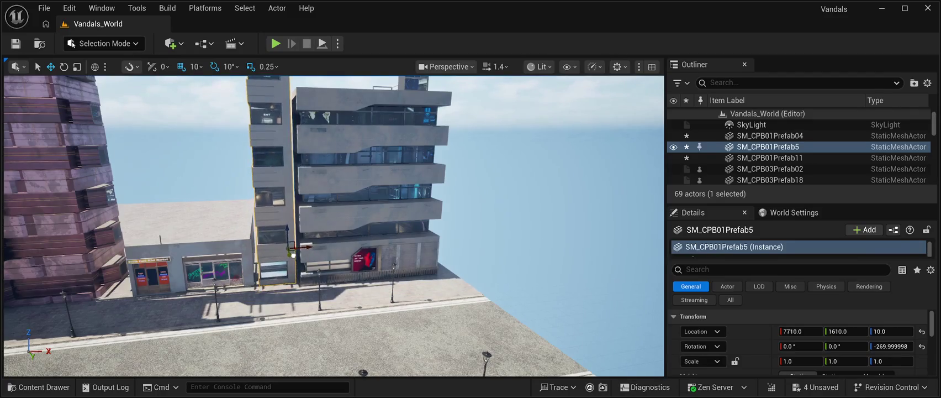
{"action": "key", "text": "f"}
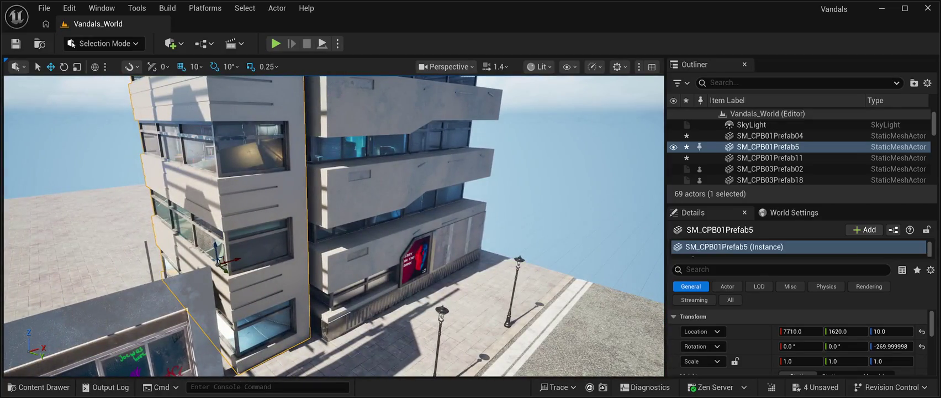
{"action": "mouse_move", "coordinate": [222, 259]}
{"action": "left_mouse_down"}
{"action": "mouse_move", "coordinate": [232, 274]}
{"action": "mouse_move", "coordinate": [240, 267]}
{"action": "mouse_move", "coordinate": [224, 267]}
{"action": "left_mouse_up"}
{"action": "left_click_drag", "start_coordinate": [293, 243], "coordinate": [279, 249]}
Spin the Prefab5 tower around its vertical axis to a -630° yaw.
{"action": "scroll", "coordinate": [279, 250], "scroll_direction": "up", "scroll_amount": 5}
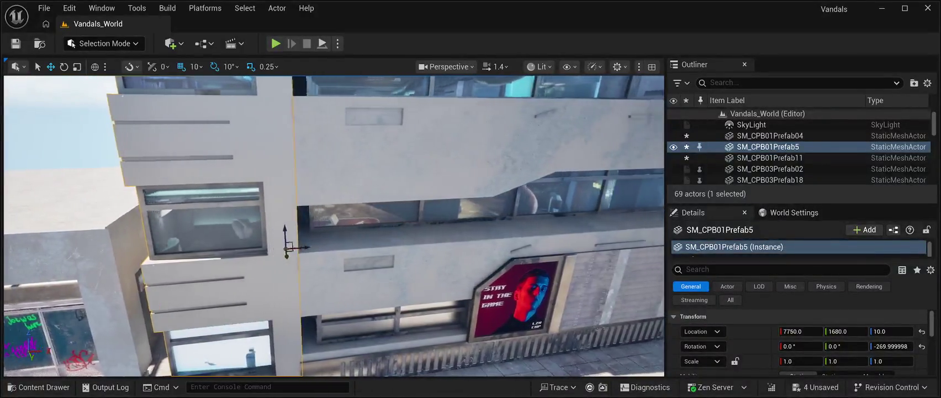
{"action": "mouse_move", "coordinate": [279, 250]}
{"action": "left_mouse_down"}
{"action": "mouse_move", "coordinate": [398, 245]}
{"action": "mouse_move", "coordinate": [276, 250]}
{"action": "mouse_move", "coordinate": [307, 248]}
{"action": "left_mouse_up"}
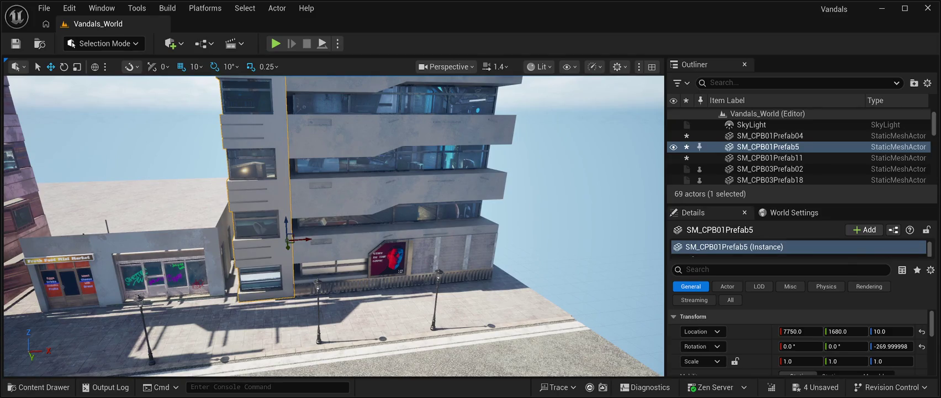
{"action": "mouse_move", "coordinate": [287, 243]}
{"action": "left_mouse_down"}
{"action": "mouse_move", "coordinate": [309, 237]}
{"action": "mouse_move", "coordinate": [265, 243]}
{"action": "left_mouse_up"}
{"action": "left_click_drag", "start_coordinate": [331, 227], "coordinate": [188, 226]}
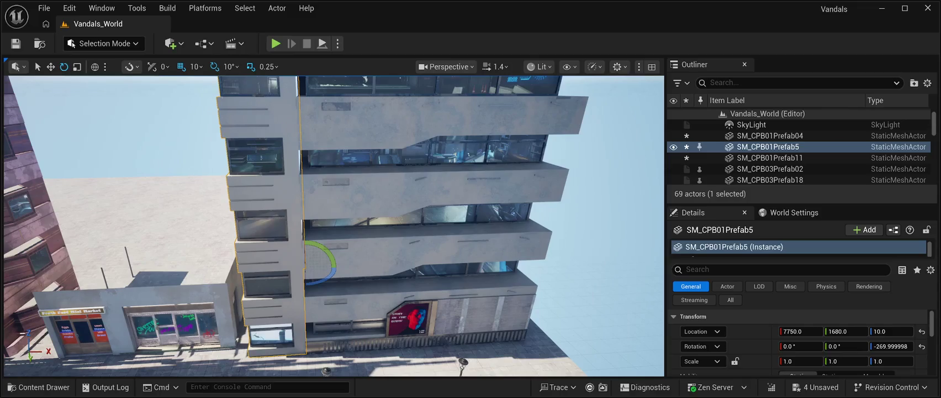
{"action": "mouse_move", "coordinate": [331, 265]}
{"action": "left_mouse_down"}
{"action": "mouse_move", "coordinate": [301, 259]}
{"action": "mouse_move", "coordinate": [260, 279]}
{"action": "mouse_move", "coordinate": [304, 288]}
{"action": "mouse_move", "coordinate": [339, 270]}
{"action": "left_mouse_up"}
Drag SM_CPB01Prefab5 along Y and X to 8050, 1300, 10, check the facade, and deselect it.
{"action": "key", "text": "w"}
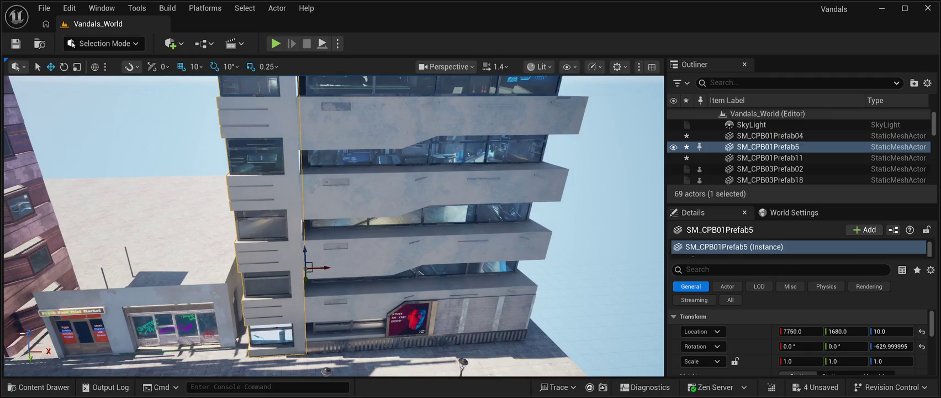
{"action": "mouse_move", "coordinate": [307, 269]}
{"action": "left_mouse_down"}
{"action": "mouse_move", "coordinate": [320, 264]}
{"action": "mouse_move", "coordinate": [287, 243]}
{"action": "left_mouse_up"}
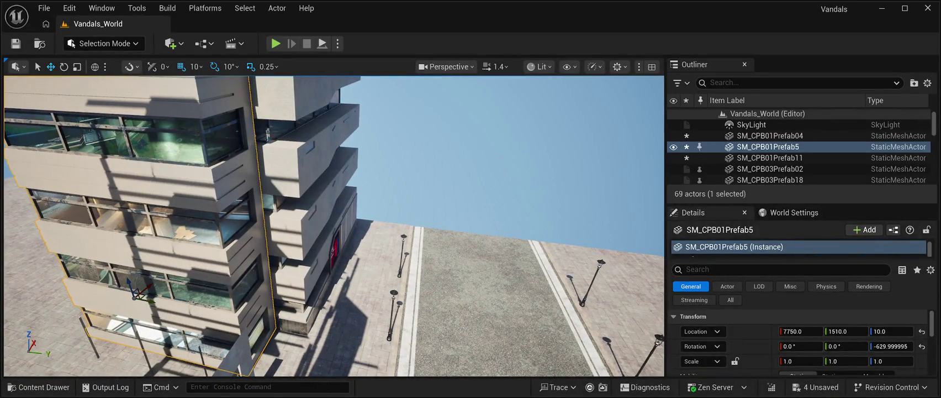
{"action": "left_click_drag", "start_coordinate": [147, 299], "coordinate": [116, 293]}
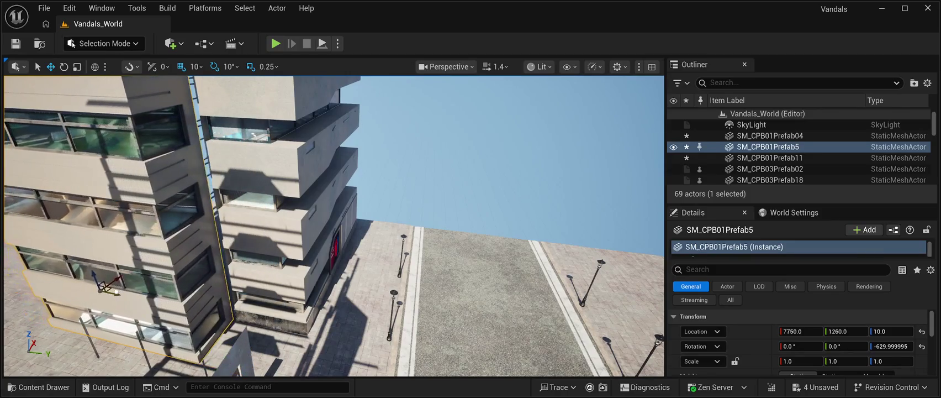
{"action": "left_click_drag", "start_coordinate": [331, 221], "coordinate": [276, 215]}
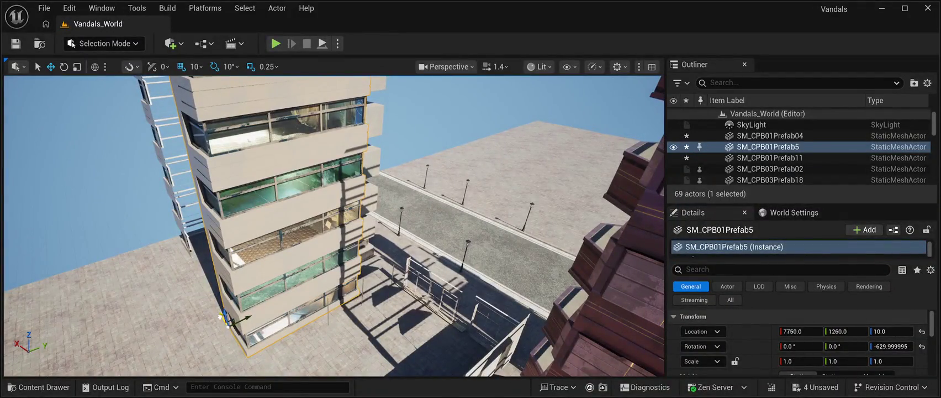
{"action": "left_click_drag", "start_coordinate": [226, 319], "coordinate": [210, 293]}
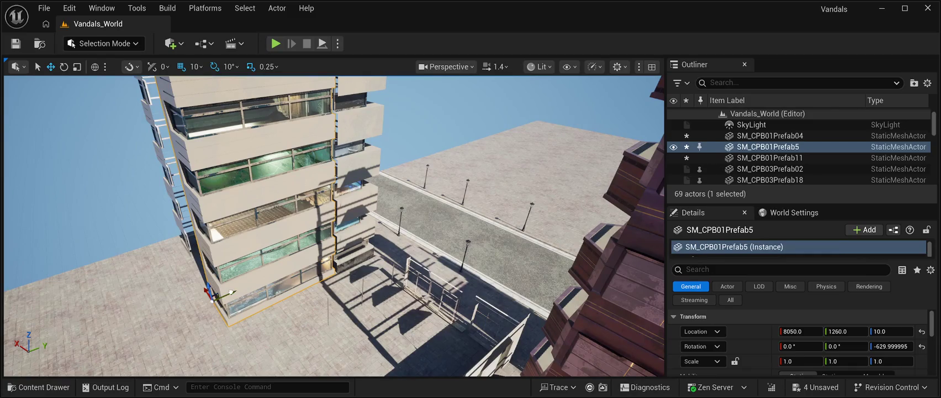
{"action": "left_click_drag", "start_coordinate": [227, 293], "coordinate": [234, 290]}
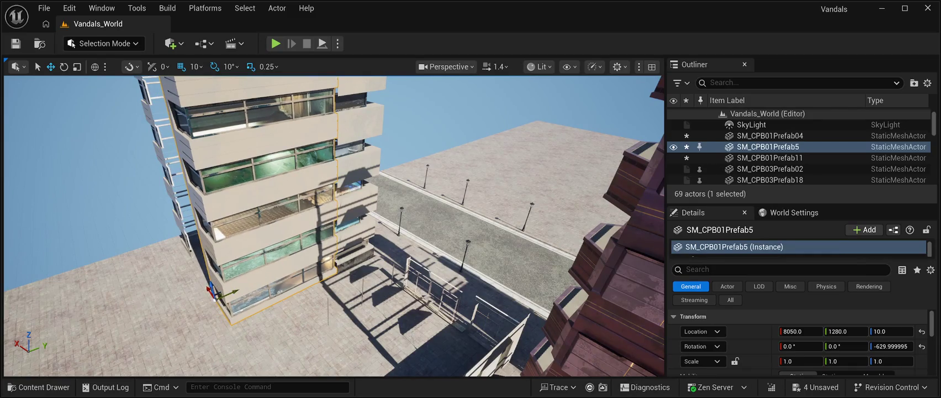
{"action": "key", "text": "w"}
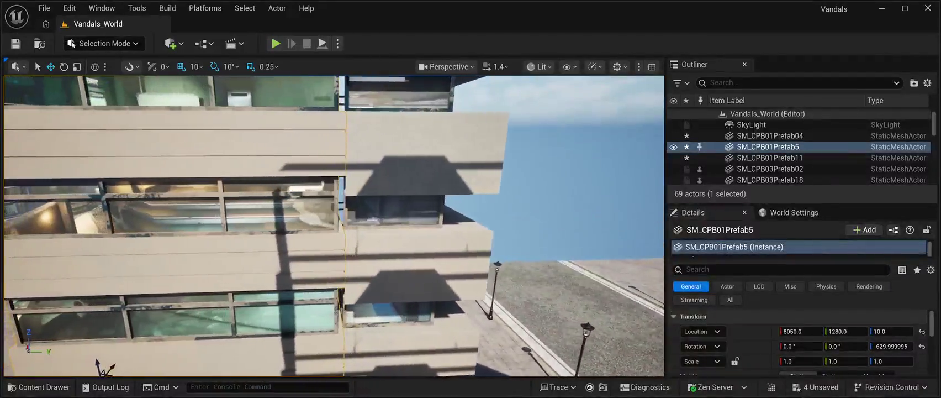
{"action": "key", "text": "d"}
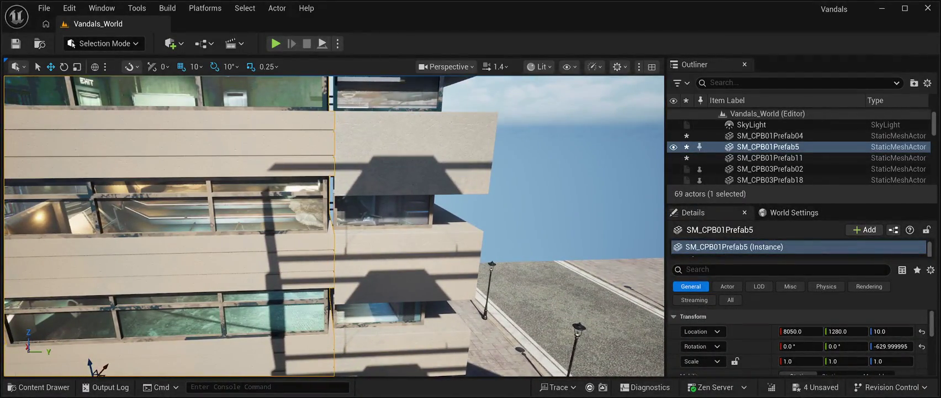
{"action": "key", "text": "q"}
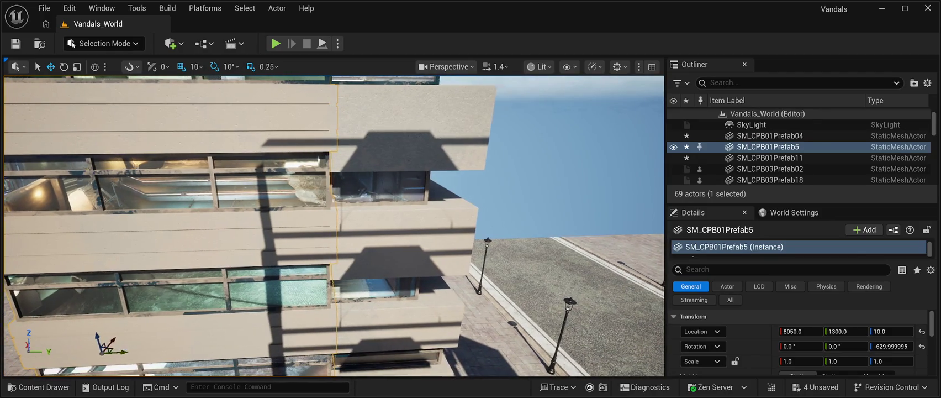
{"action": "key", "text": "s"}
{"action": "key", "text": "Escape"}
Fly down the street past the purple towers to the white tower and enlarge the Outliner list.
{"action": "key", "text": "w"}
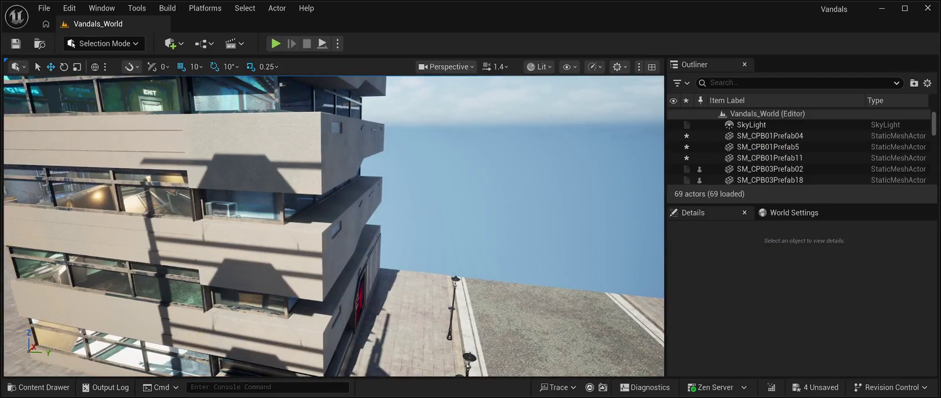
{"action": "key", "text": "s"}
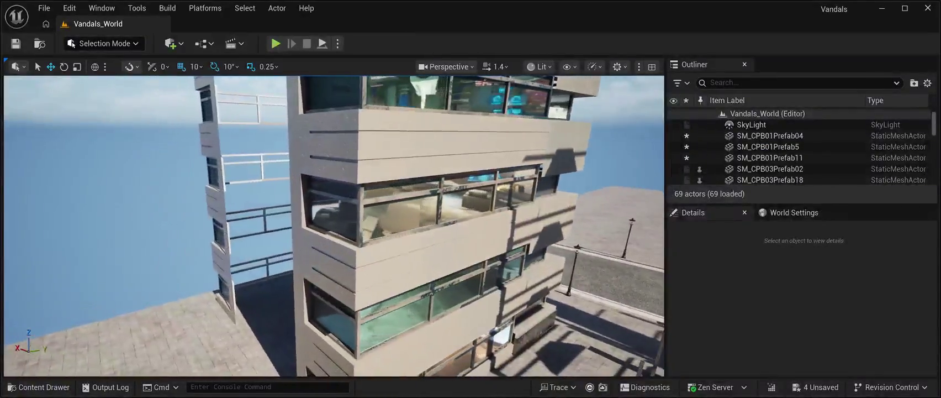
{"action": "key", "text": "w"}
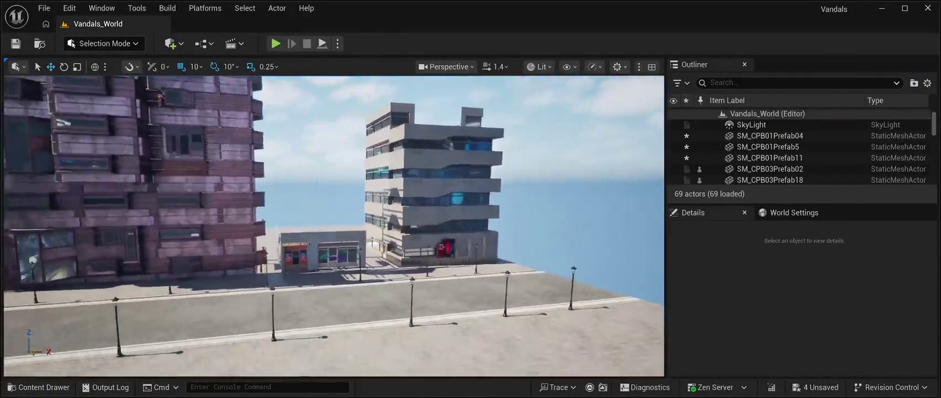
{"action": "key", "text": "d"}
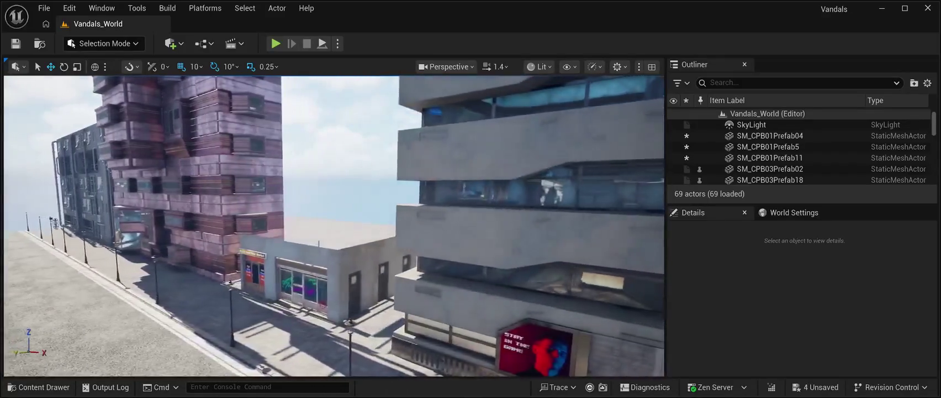
{"action": "key", "text": "w"}
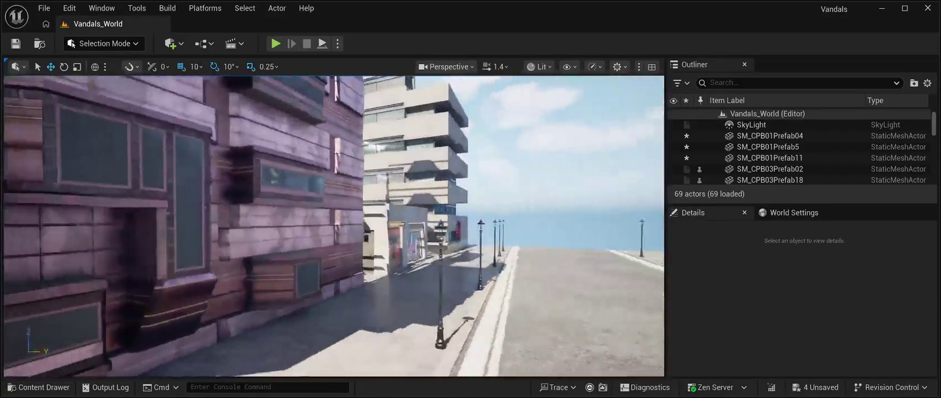
{"action": "key", "text": "w"}
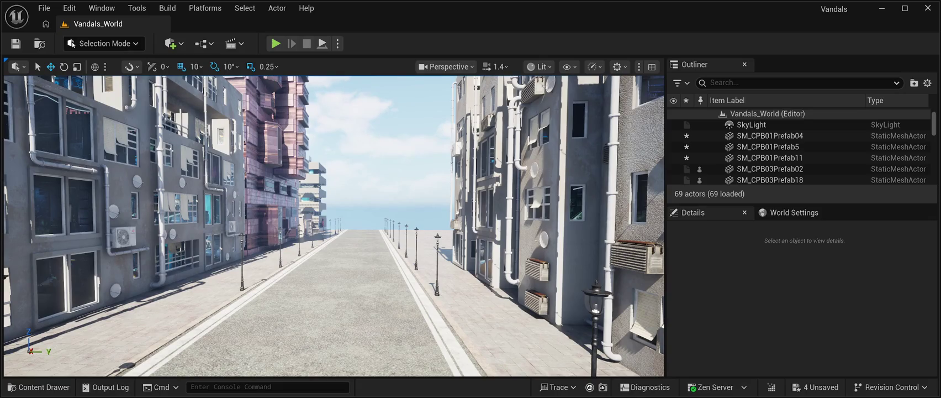
{"action": "left_click_drag", "start_coordinate": [801, 204], "coordinate": [801, 352]}
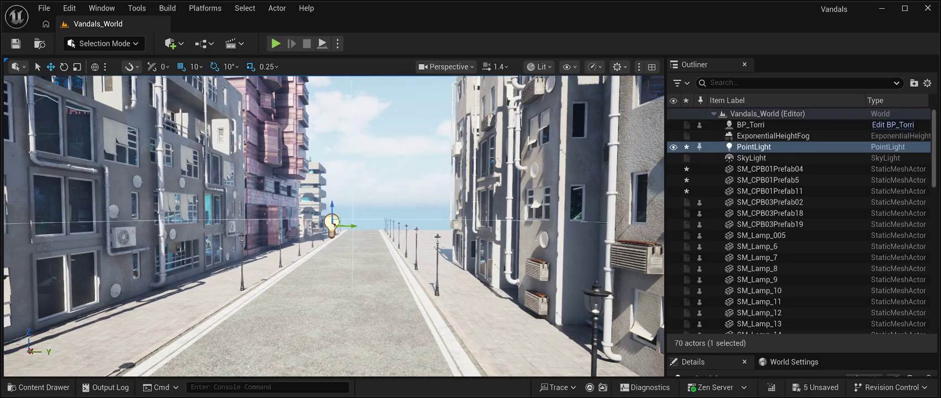
Place the PointLight in the first lamp's lantern and a duplicate, PointLight2, in the next lamp.
{"action": "key", "text": "f"}
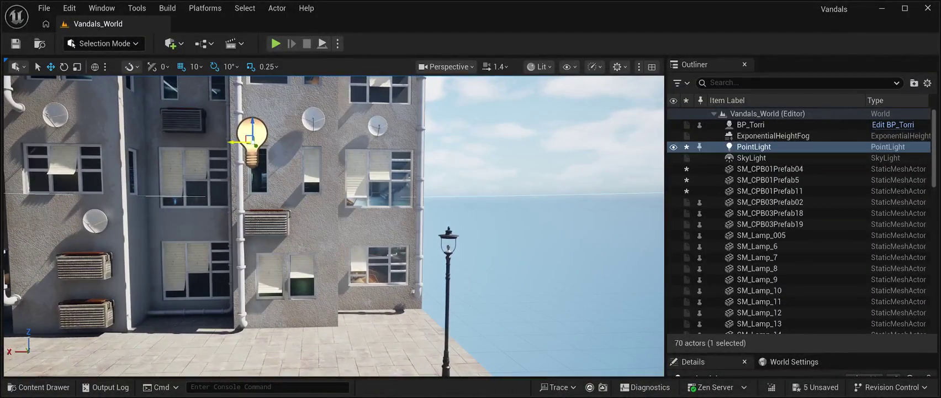
{"action": "mouse_move", "coordinate": [232, 142]}
{"action": "left_mouse_down"}
{"action": "mouse_move", "coordinate": [430, 144]}
{"action": "mouse_move", "coordinate": [448, 271]}
{"action": "left_mouse_up"}
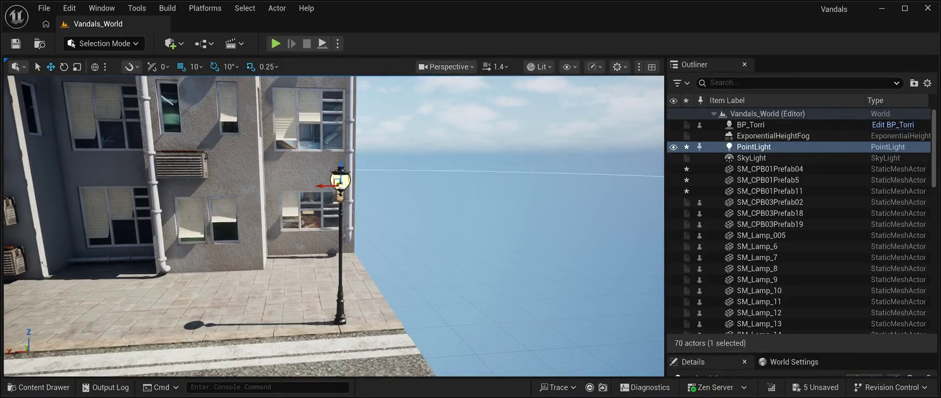
{"action": "key", "text": "ctrl+d"}
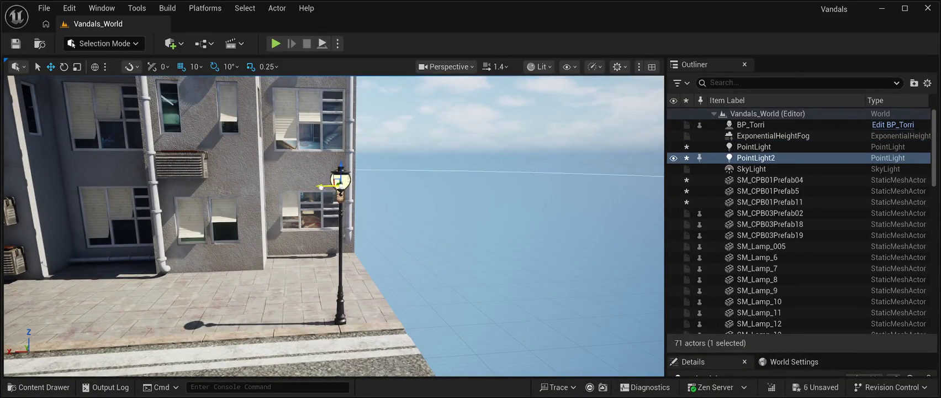
{"action": "left_click_drag", "start_coordinate": [321, 187], "coordinate": [74, 187]}
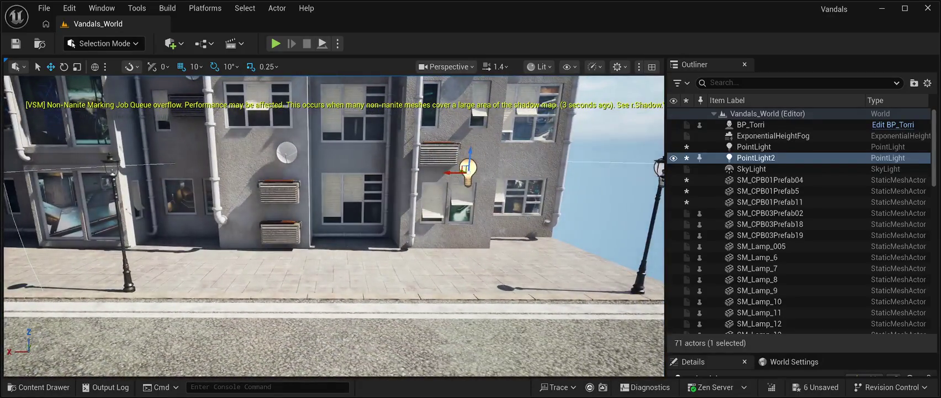
{"action": "left_click_drag", "start_coordinate": [453, 173], "coordinate": [101, 172]}
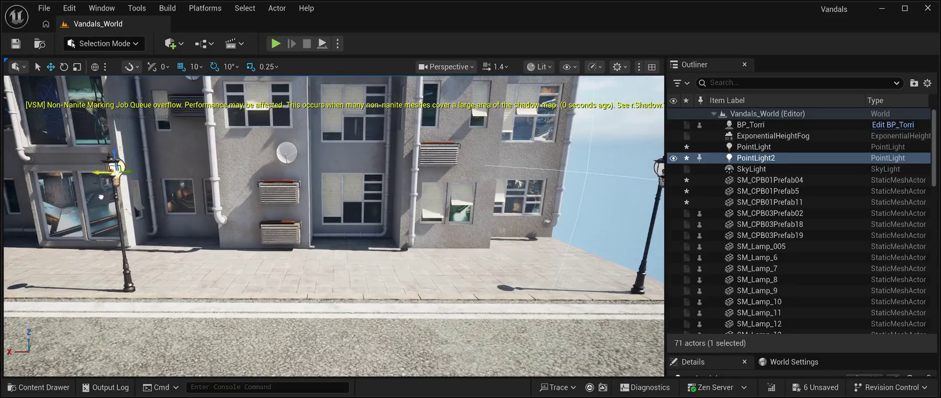
{"action": "left_click_drag", "start_coordinate": [97, 196], "coordinate": [94, 197]}
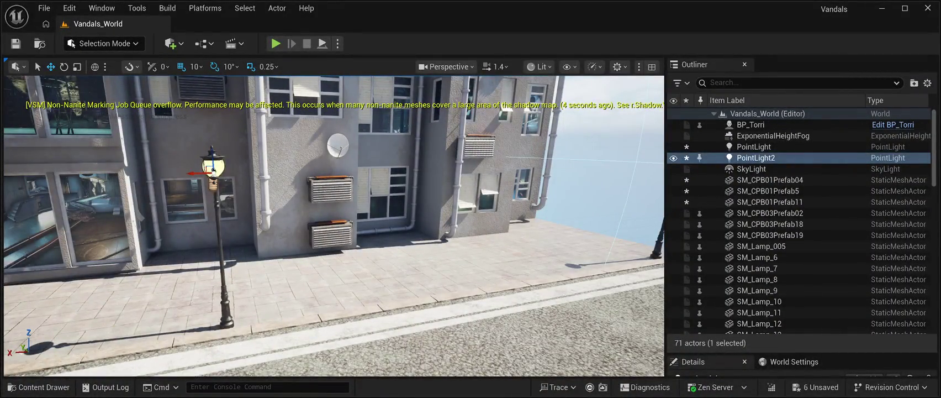
Duplicate the light as PointLight3 and PointLight4 into the next lamp lanterns.
{"action": "key", "text": "ctrl+d"}
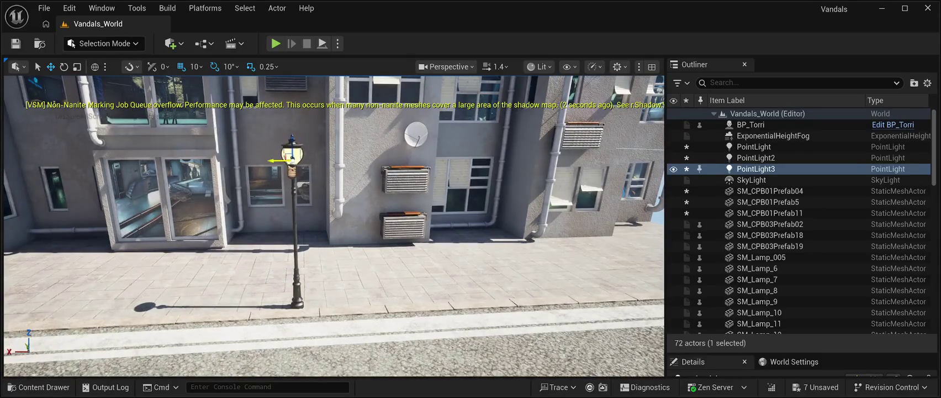
{"action": "left_click_drag", "start_coordinate": [274, 160], "coordinate": [62, 161]}
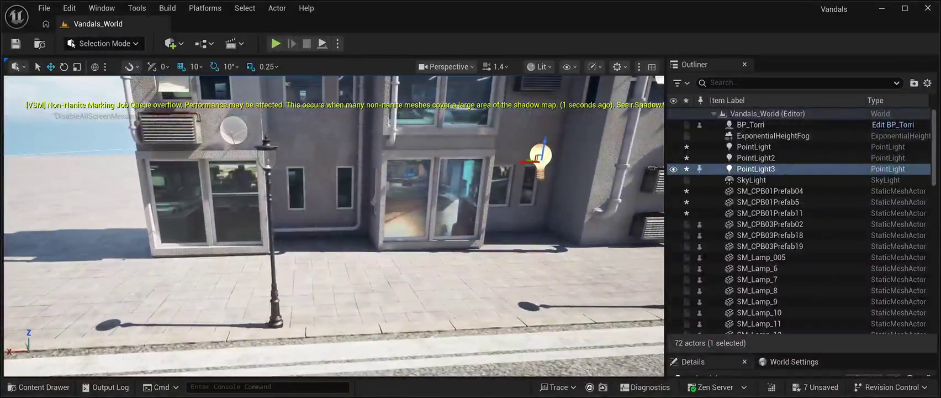
{"action": "left_click_drag", "start_coordinate": [528, 161], "coordinate": [253, 161]}
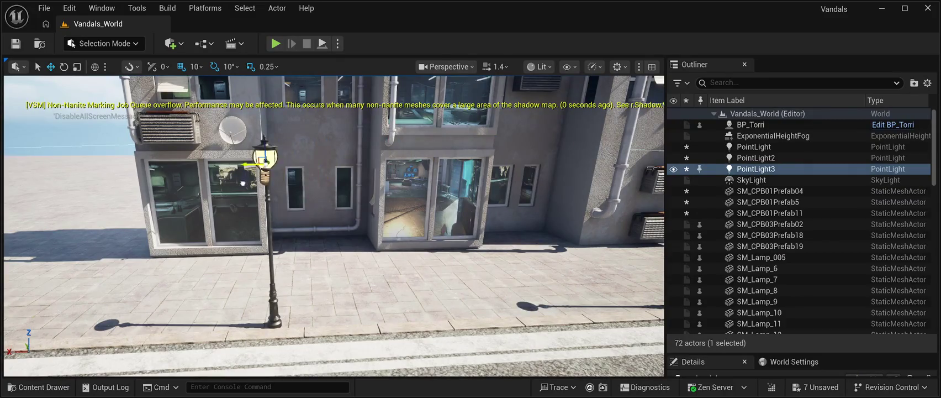
{"action": "key", "text": "ctrl+d"}
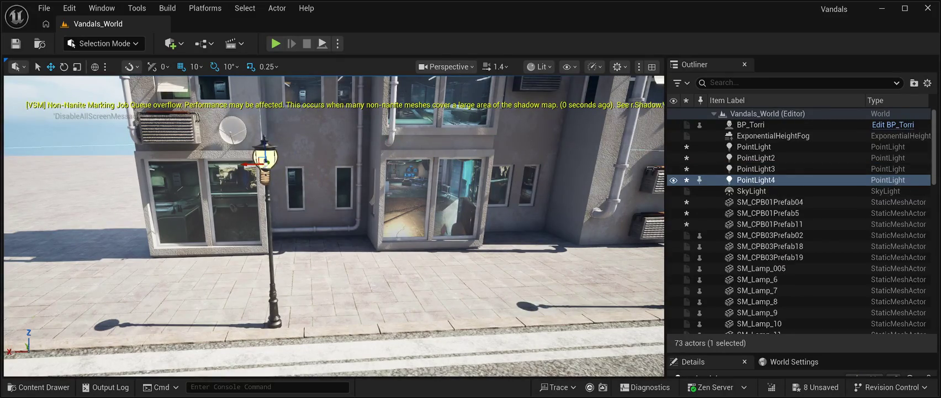
{"action": "mouse_move", "coordinate": [255, 163]}
{"action": "left_mouse_down"}
{"action": "mouse_move", "coordinate": [42, 169]}
{"action": "mouse_move", "coordinate": [157, 151]}
{"action": "mouse_move", "coordinate": [605, 147]}
{"action": "mouse_move", "coordinate": [240, 180]}
{"action": "mouse_move", "coordinate": [248, 181]}
{"action": "left_mouse_up"}
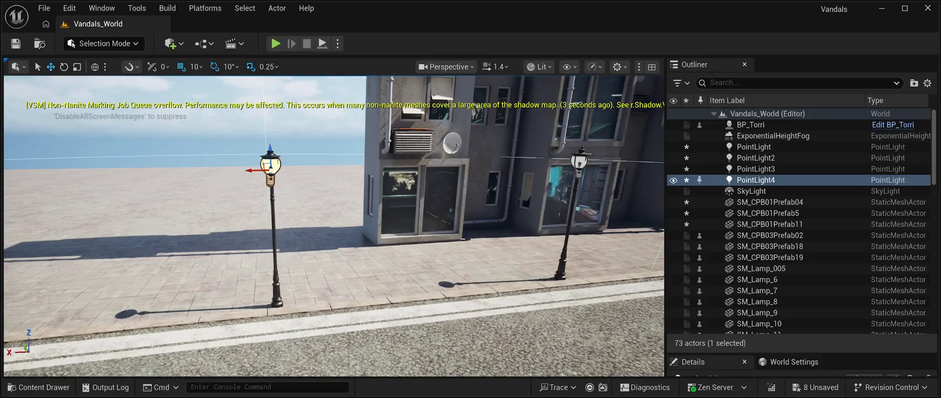
Place PointLight5 in the next left lamp's lantern and start PointLight6 toward the following lamp.
{"action": "key", "text": "ctrl+d"}
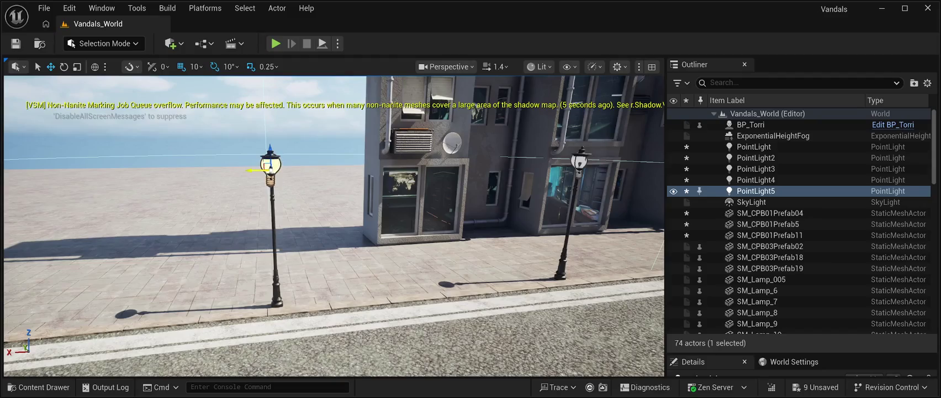
{"action": "left_click_drag", "start_coordinate": [250, 170], "coordinate": [13, 173]}
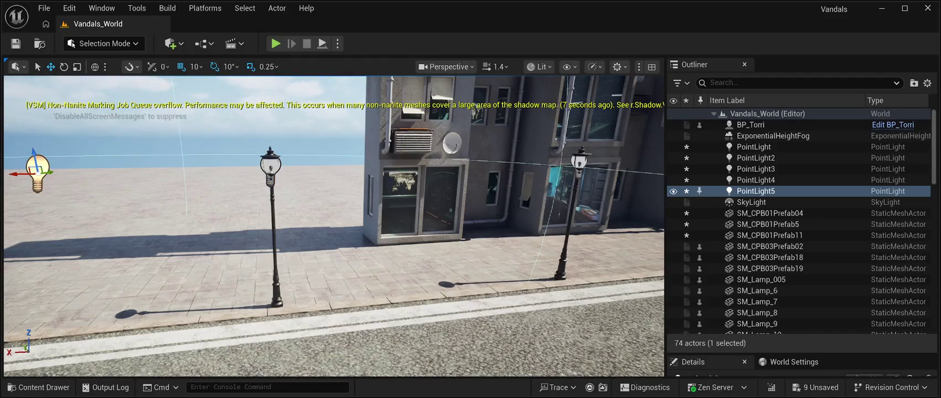
{"action": "key", "text": "a"}
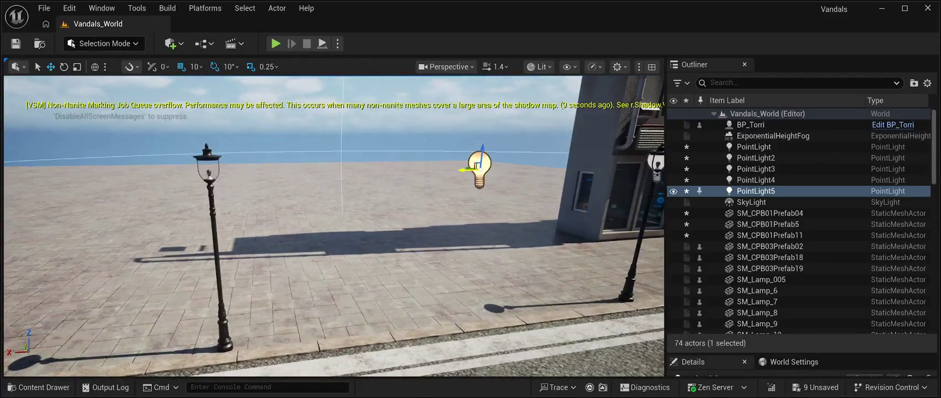
{"action": "left_click_drag", "start_coordinate": [466, 169], "coordinate": [197, 170]}
{"action": "key", "text": "a"}
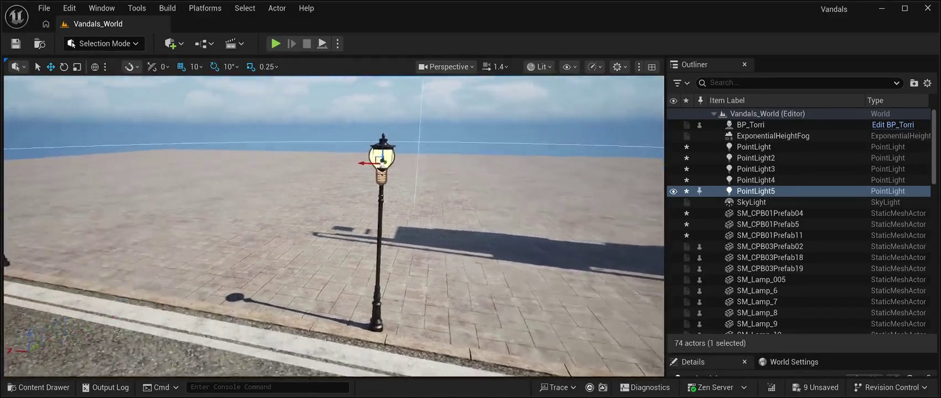
{"action": "key", "text": "d"}
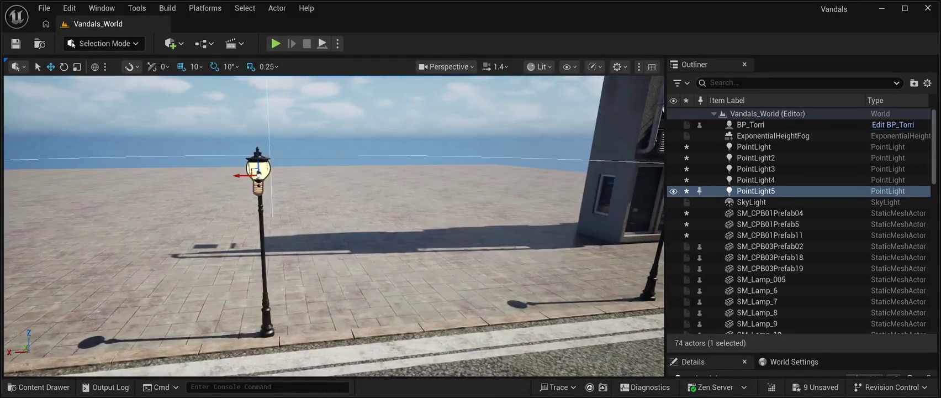
{"action": "key", "text": "ctrl+d"}
{"action": "left_click_drag", "start_coordinate": [243, 176], "coordinate": [38, 177]}
{"action": "key", "text": "a"}
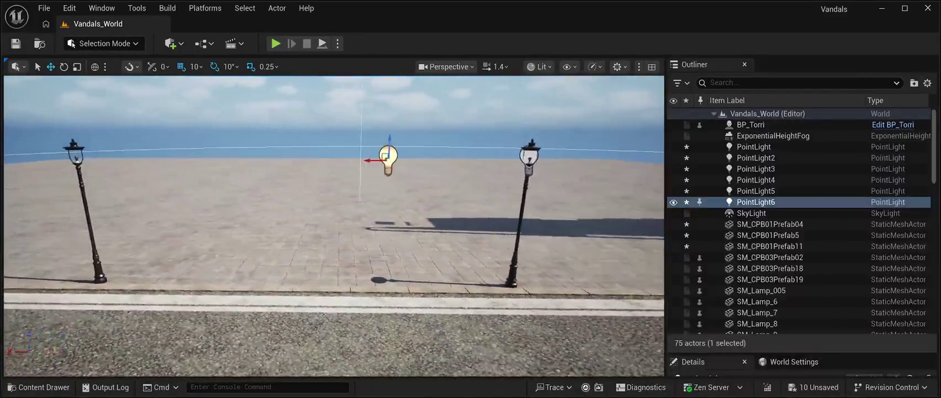
Seat PointLight6 in the left lamp head and add PointLight7 on the next lamp head.
{"action": "mouse_move", "coordinate": [413, 161]}
{"action": "left_mouse_down"}
{"action": "mouse_move", "coordinate": [123, 171]}
{"action": "mouse_move", "coordinate": [105, 181]}
{"action": "left_mouse_up"}
{"action": "key", "text": "a"}
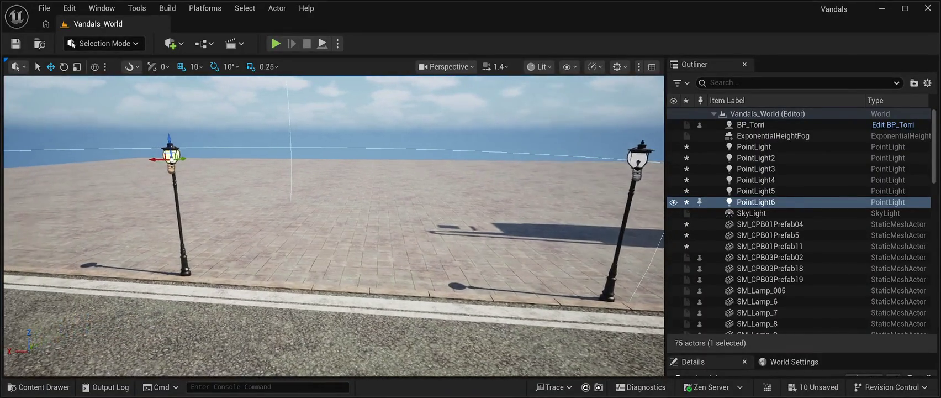
{"action": "key", "text": "a"}
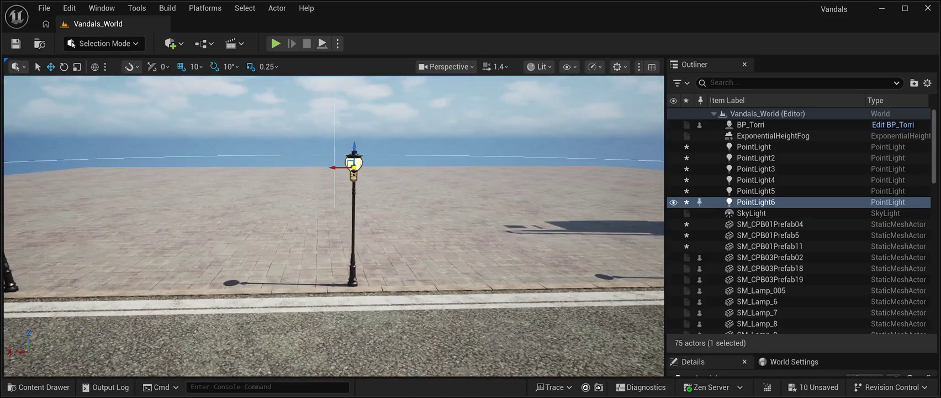
{"action": "key", "text": "ctrl+d"}
{"action": "left_click_drag", "start_coordinate": [332, 167], "coordinate": [43, 166]}
{"action": "key", "text": "a"}
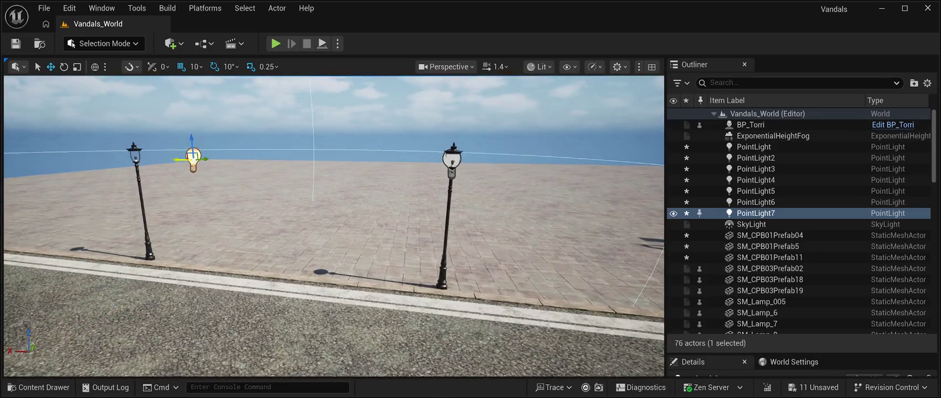
{"action": "left_click_drag", "start_coordinate": [193, 159], "coordinate": [130, 158]}
{"action": "key", "text": "d"}
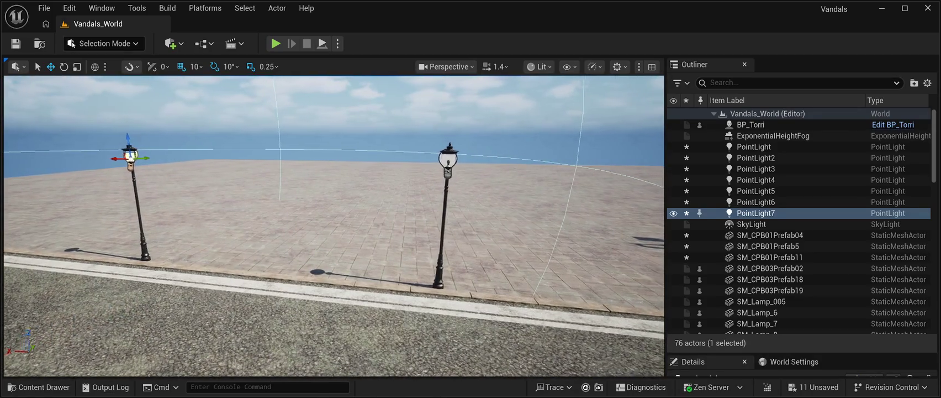
{"action": "key", "text": "a"}
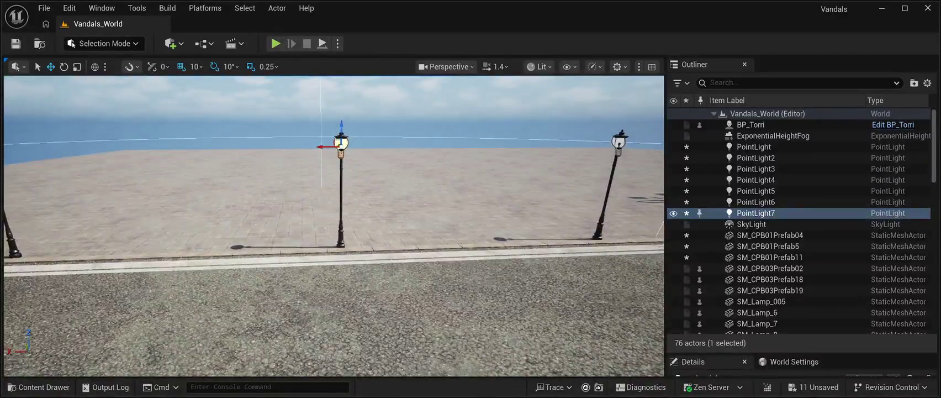
Add PointLight8 and PointLight9 on the next two lamp heads to the left.
{"action": "key", "text": "ctrl+d"}
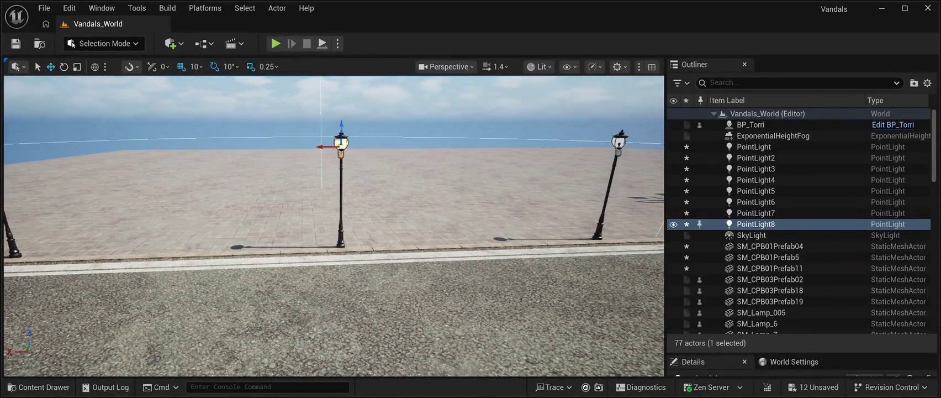
{"action": "left_click_drag", "start_coordinate": [331, 146], "coordinate": [25, 147]}
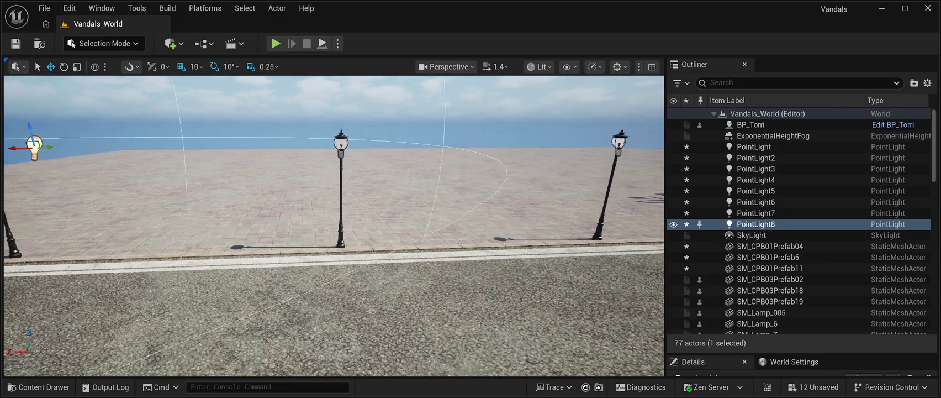
{"action": "key", "text": "a"}
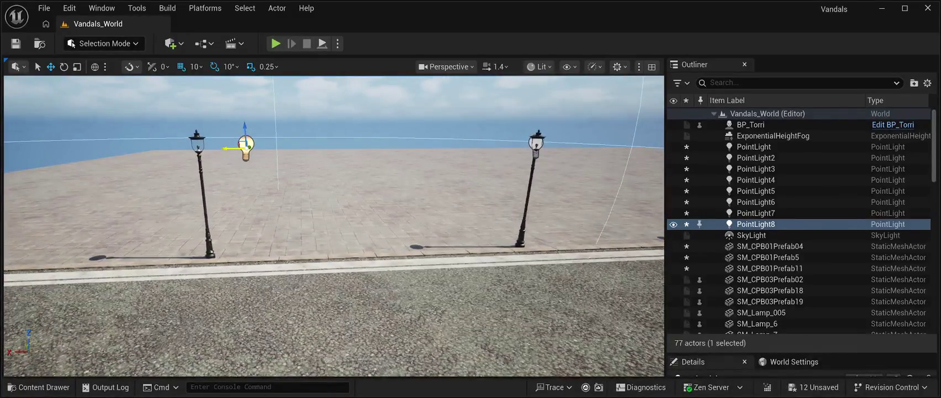
{"action": "left_click_drag", "start_coordinate": [229, 147], "coordinate": [181, 148]}
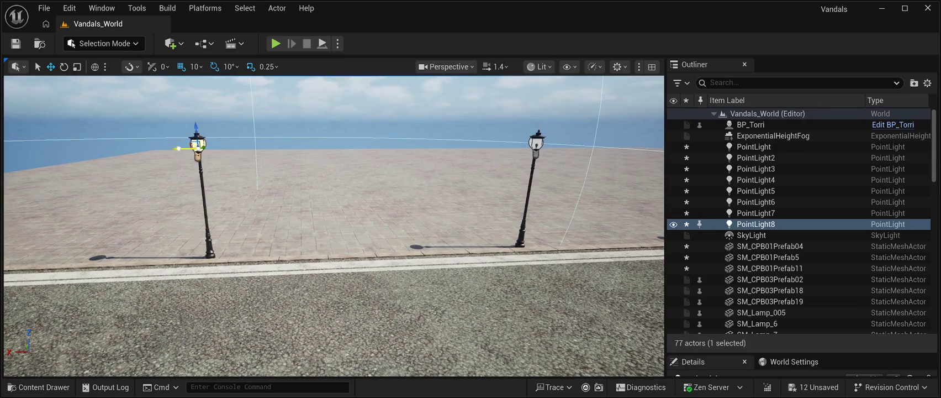
{"action": "key", "text": "a"}
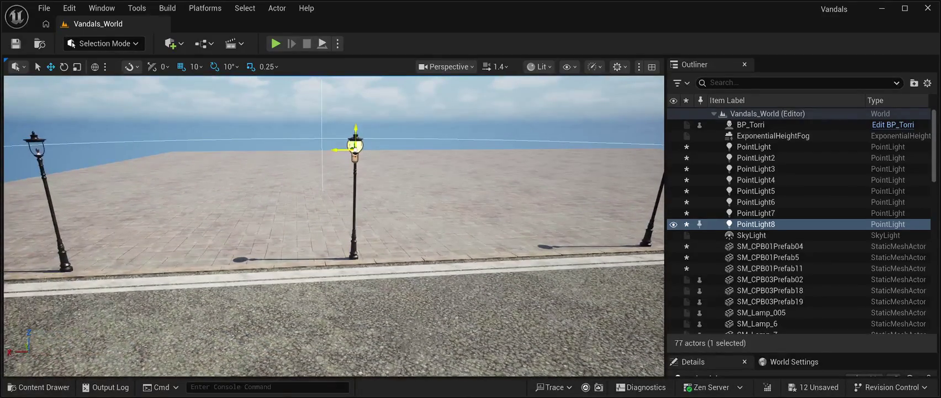
{"action": "key", "text": "ctrl+d"}
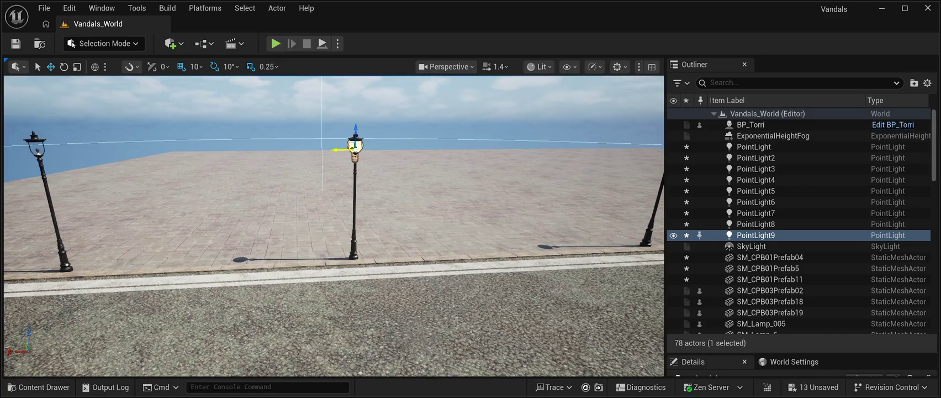
{"action": "left_click_drag", "start_coordinate": [332, 150], "coordinate": [19, 160]}
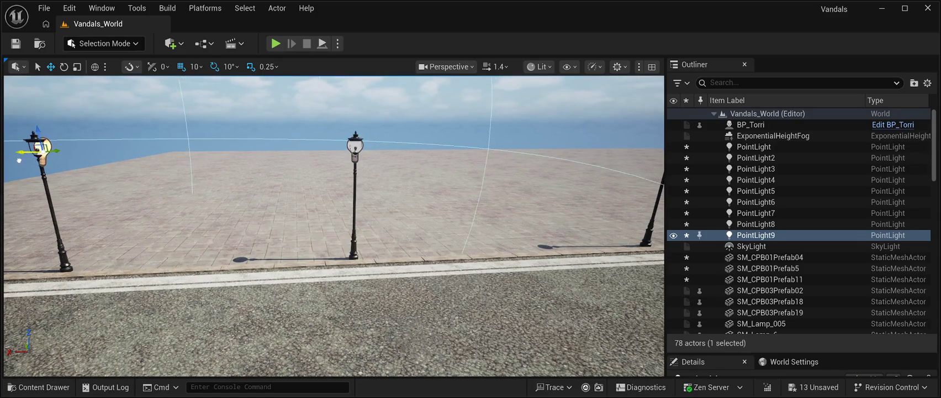
{"action": "key", "text": "Left"}
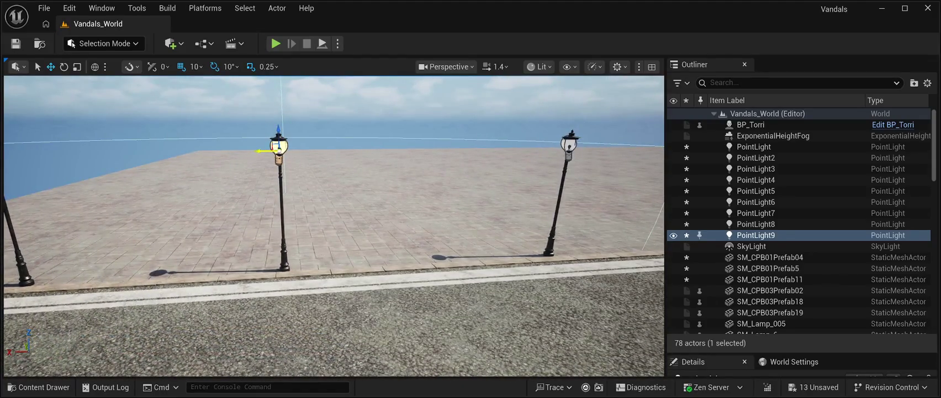
Place PointLight10 on the following lamp head along the street.
{"action": "key", "text": "ctrl+d"}
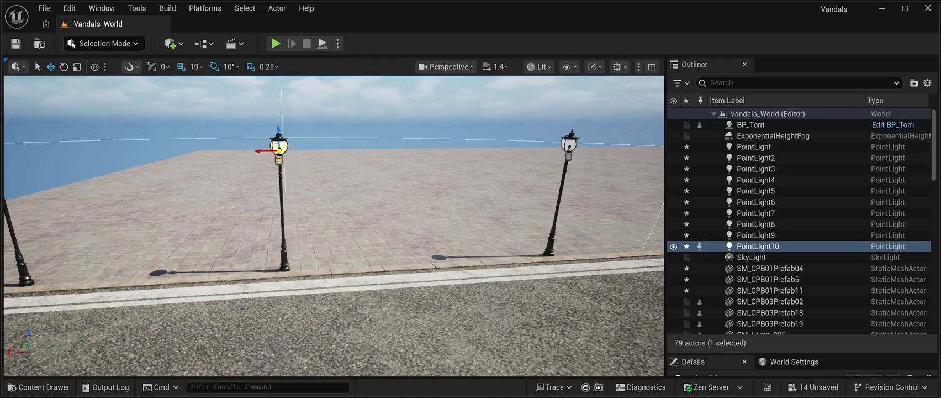
{"action": "left_click_drag", "start_coordinate": [260, 150], "coordinate": [64, 152]}
{"action": "key", "text": "Left"}
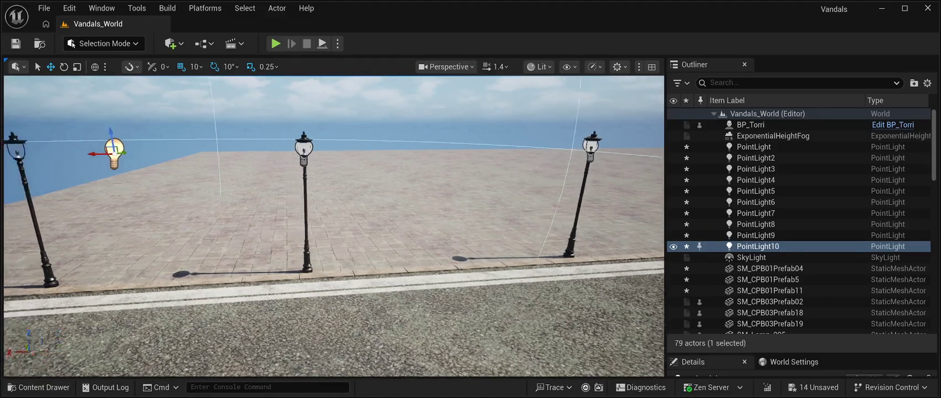
{"action": "left_click_drag", "start_coordinate": [359, 153], "coordinate": [269, 154]}
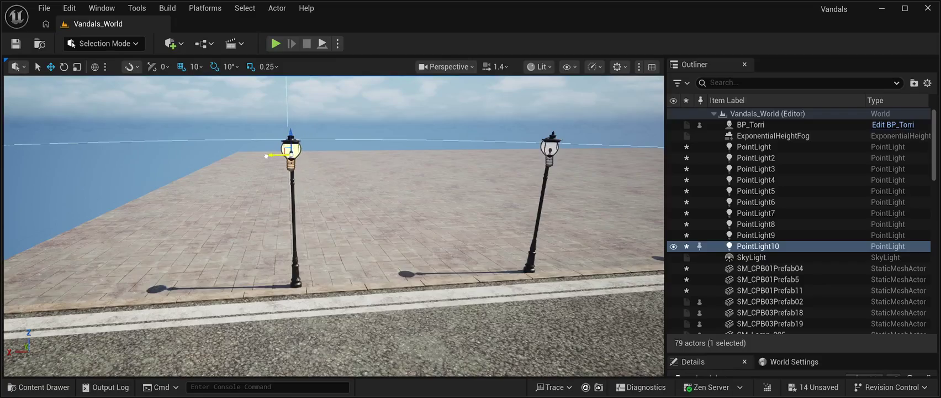
{"action": "key", "text": "Left"}
{"action": "key", "text": "Left"}
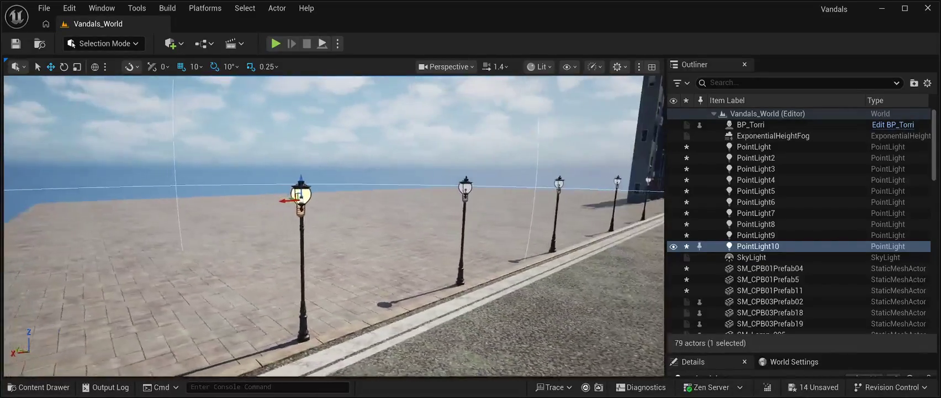
Save the level and add PointLight11 on the next lamp head by the poster building.
{"action": "key", "text": "ctrl+s"}
{"action": "key", "text": "Right"}
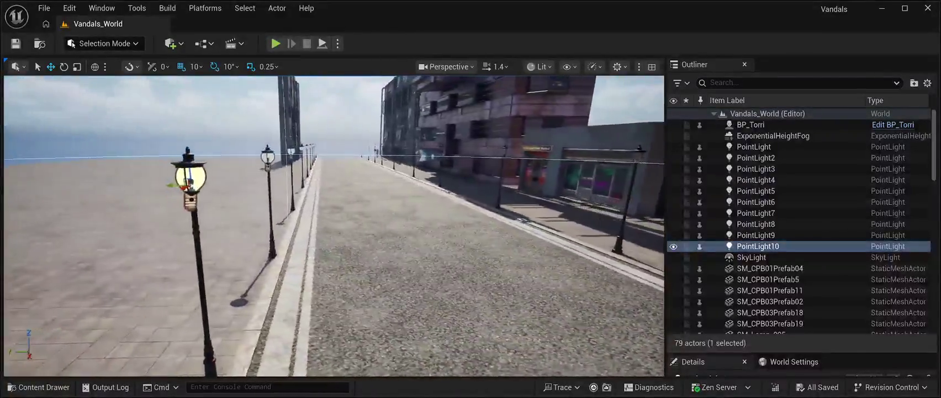
{"action": "key", "text": "Left"}
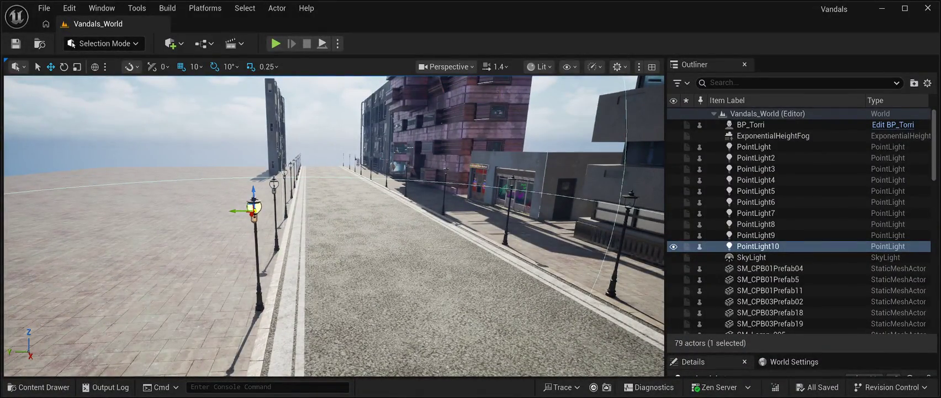
{"action": "key", "text": "ctrl+d"}
{"action": "mouse_move", "coordinate": [238, 210]}
{"action": "left_mouse_down"}
{"action": "mouse_move", "coordinate": [604, 205]}
{"action": "mouse_move", "coordinate": [615, 192]}
{"action": "left_mouse_up"}
{"action": "key", "text": "f"}
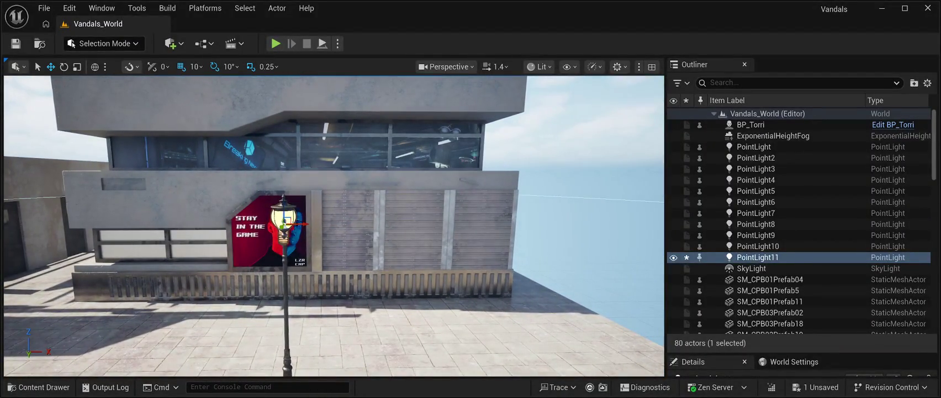
Add PointLight12 at the neighbouring lamp, then delete it as misplaced.
{"action": "key", "text": "ctrl+d"}
{"action": "mouse_move", "coordinate": [304, 224]}
{"action": "left_mouse_down"}
{"action": "mouse_move", "coordinate": [532, 209]}
{"action": "mouse_move", "coordinate": [505, 221]}
{"action": "mouse_move", "coordinate": [521, 221]}
{"action": "mouse_move", "coordinate": [213, 214]}
{"action": "left_mouse_up"}
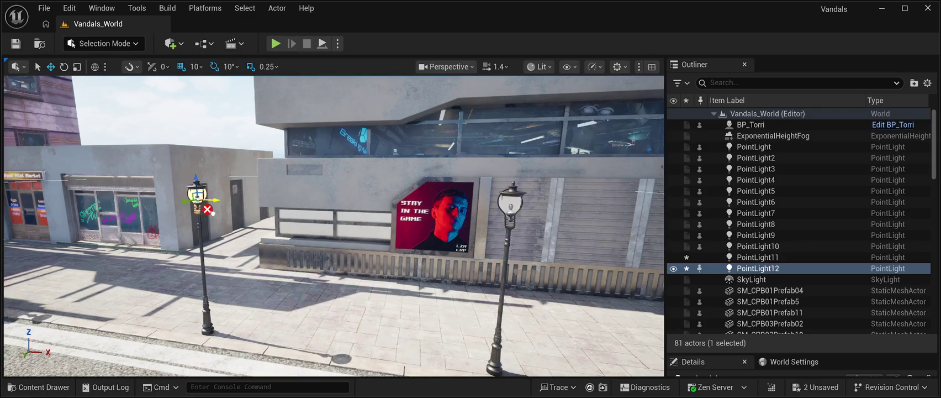
{"action": "key", "text": "Escape"}
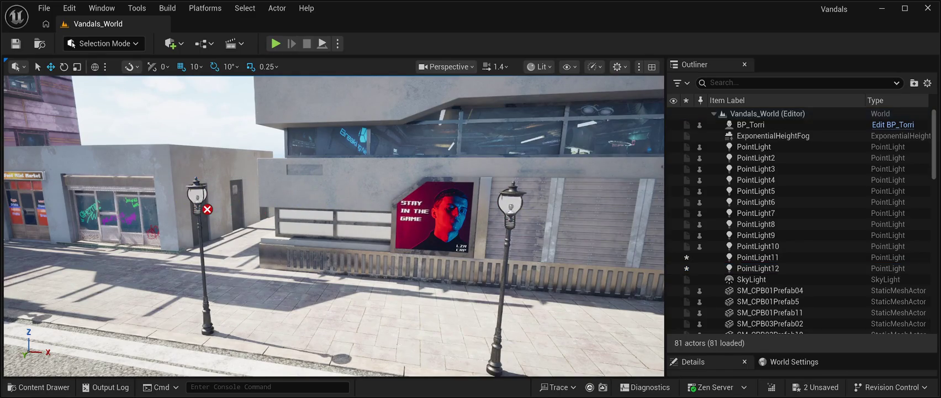
{"action": "left_click", "coordinate": [197, 195]}
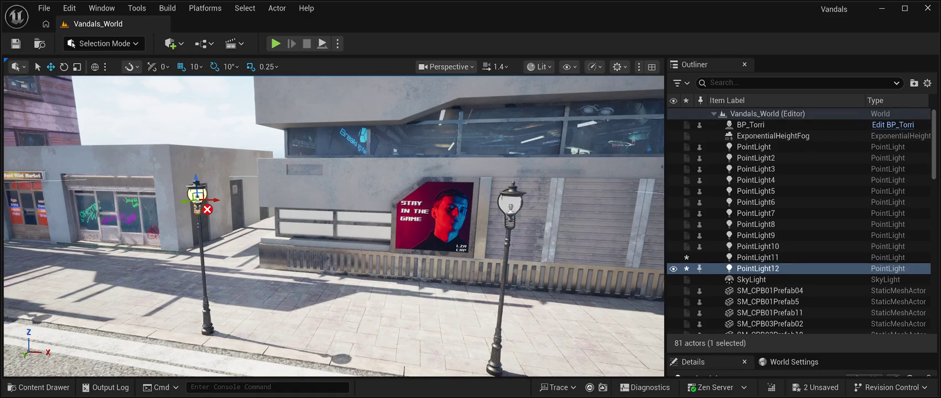
{"action": "left_click", "coordinate": [506, 265]}
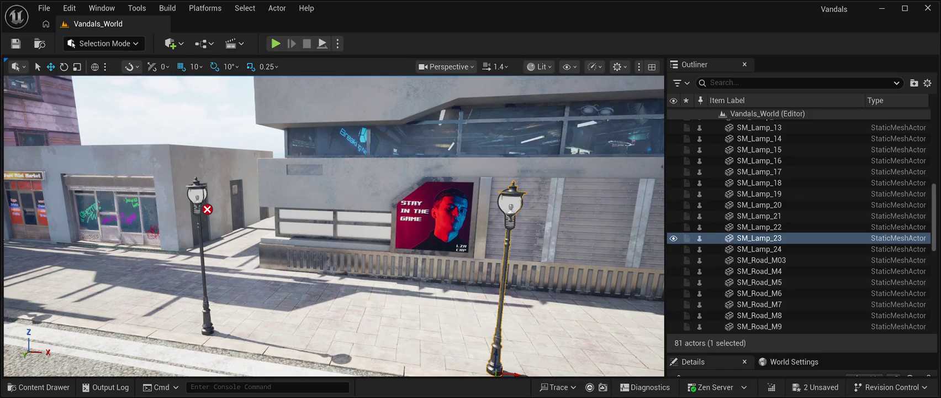
{"action": "key", "text": "f"}
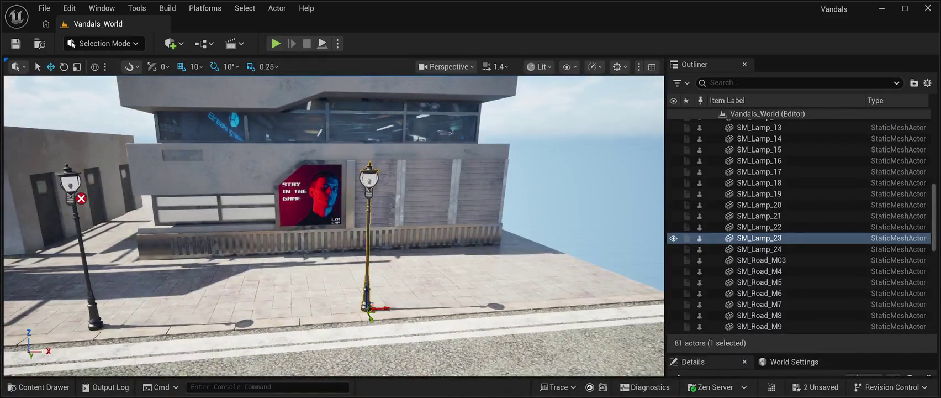
{"action": "left_click", "coordinate": [369, 177]}
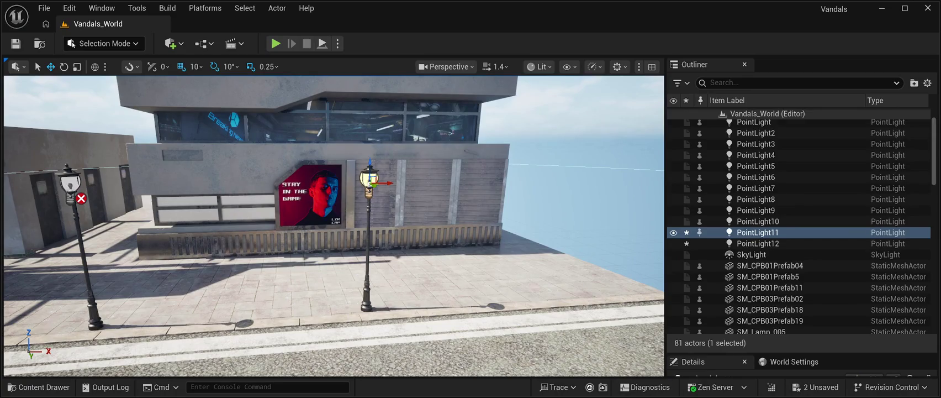
{"action": "left_click", "coordinate": [82, 259]}
{"action": "left_click", "coordinate": [70, 181]}
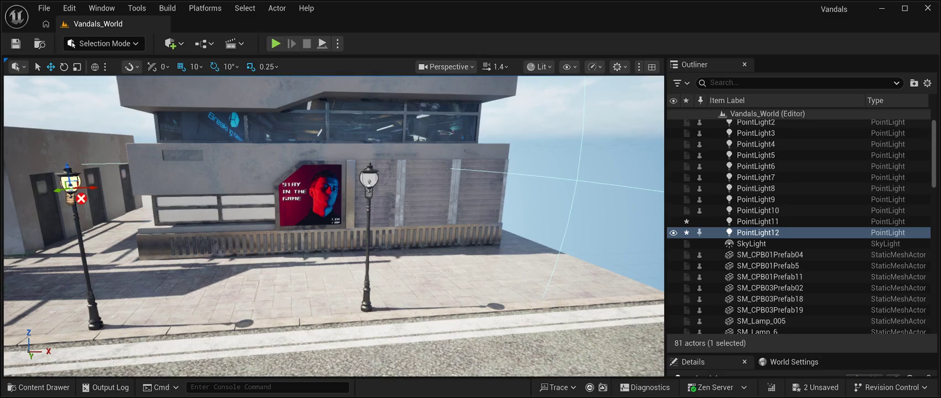
{"action": "key", "text": "Delete"}
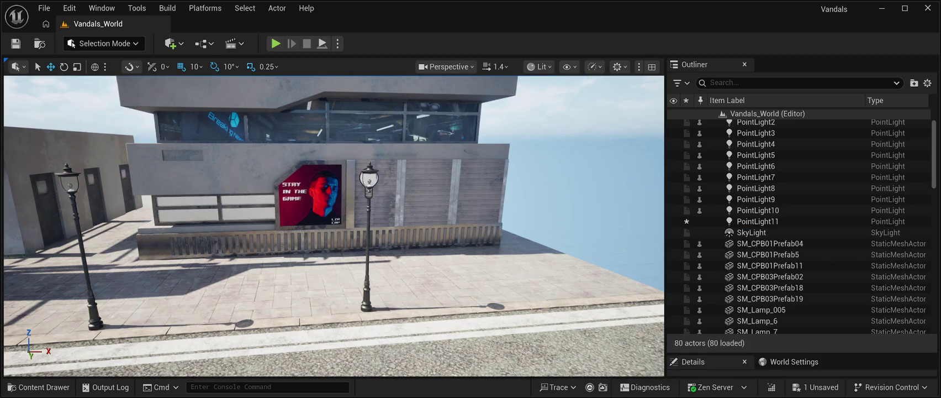
Duplicate PointLight11 into the left lamp head as a new PointLight12, save, and play-test.
{"action": "left_click", "coordinate": [756, 221]}
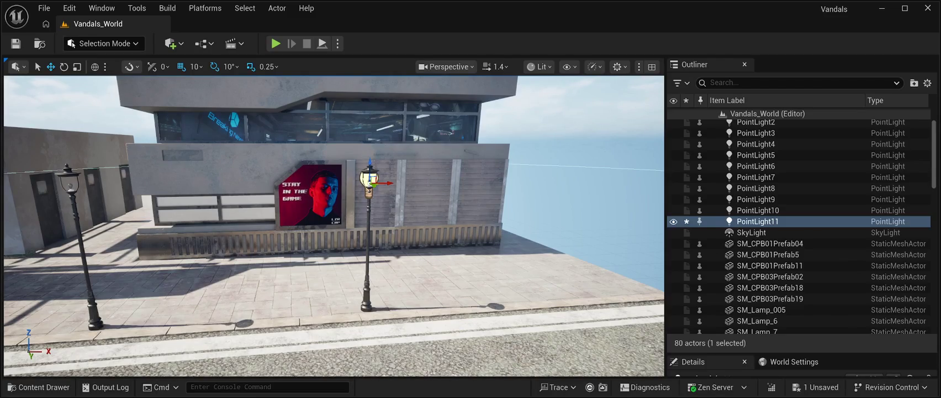
{"action": "key", "text": "ctrl+d"}
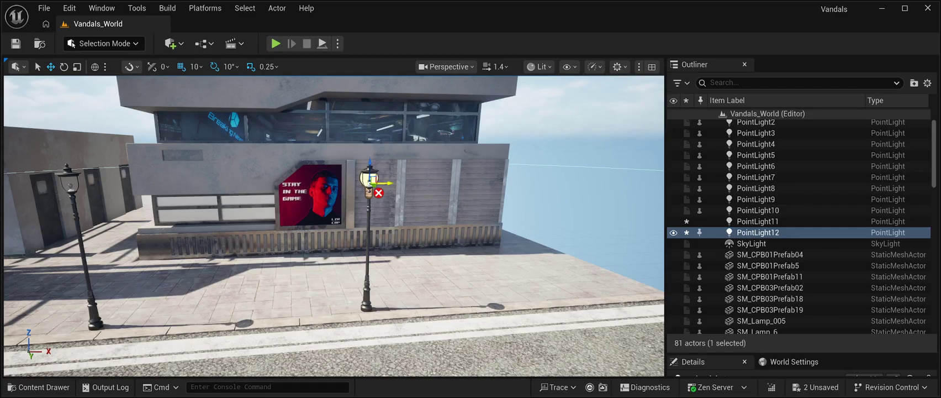
{"action": "left_click_drag", "start_coordinate": [387, 214], "coordinate": [87, 214]}
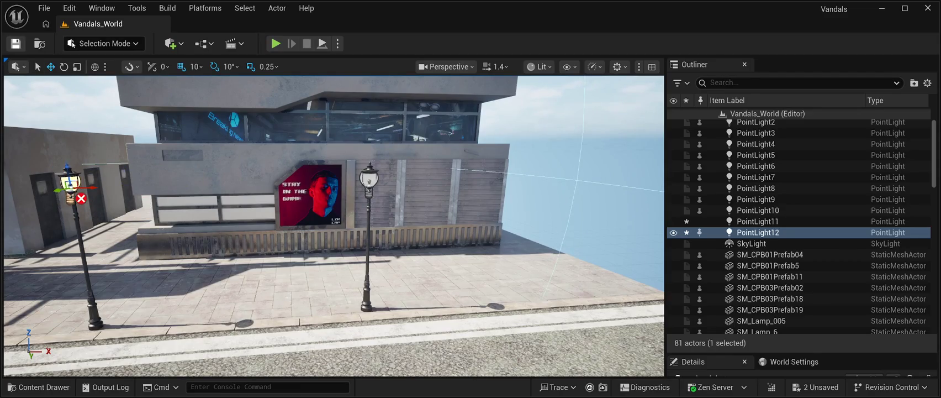
{"action": "left_click", "coordinate": [16, 43]}
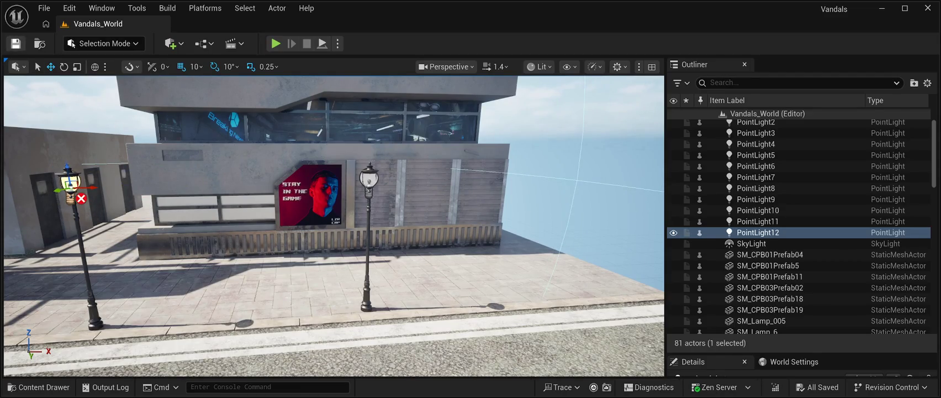
{"action": "key", "text": "alt+p"}
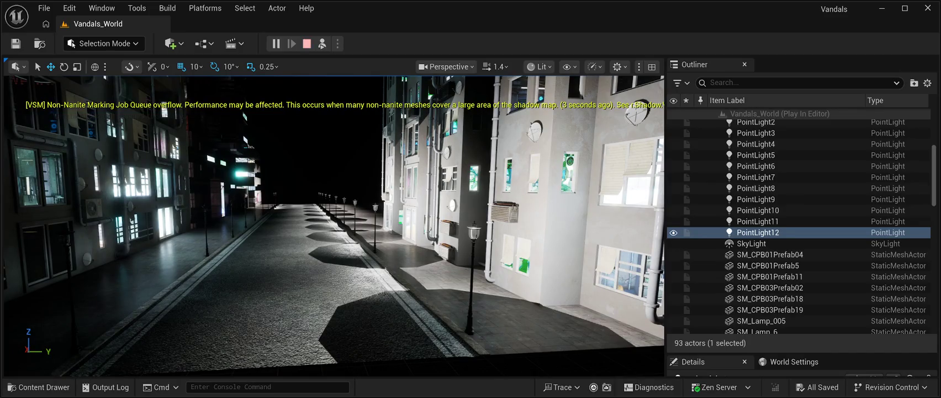
{"action": "key", "text": "Escape"}
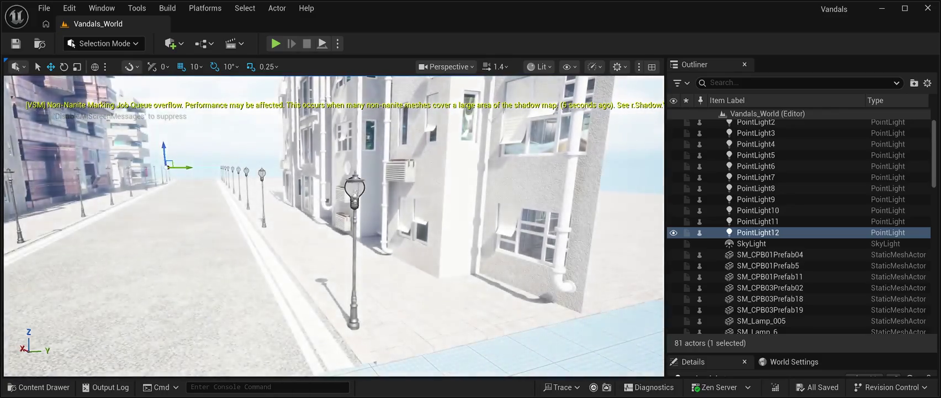
Duplicate lamp SM_Lamp_005 as SM_Lamp_25 and copy its point light into the new lantern as PointLight13.
{"action": "left_click", "coordinate": [354, 243]}
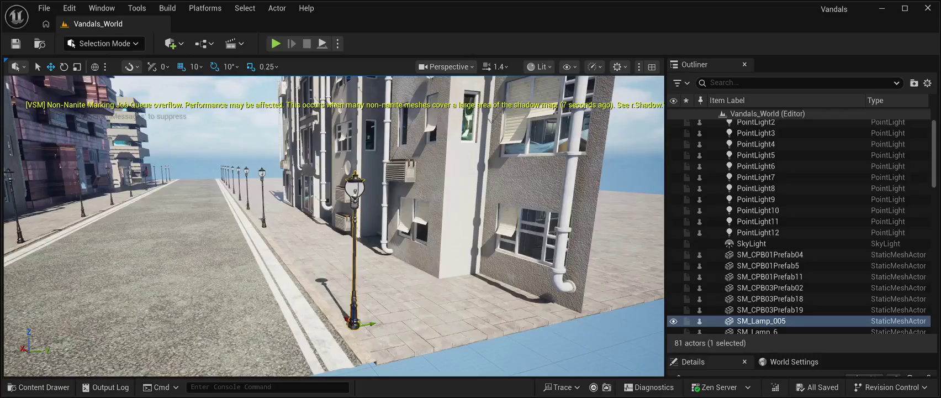
{"action": "key", "text": "ctrl+d"}
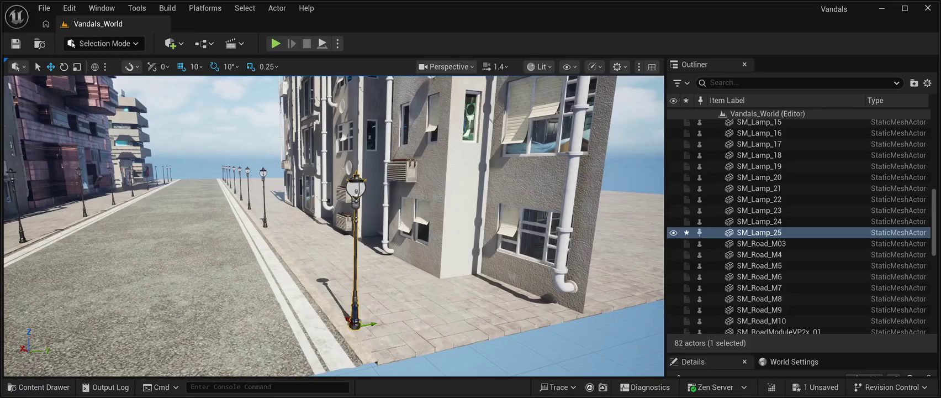
{"action": "left_click", "coordinate": [356, 188]}
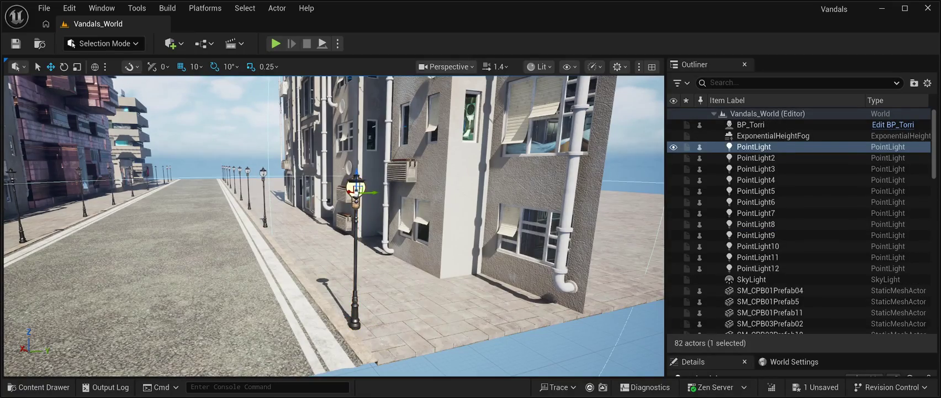
{"action": "key", "text": "ctrl+d"}
{"action": "mouse_move", "coordinate": [356, 188]}
{"action": "left_mouse_down"}
{"action": "mouse_move", "coordinate": [46, 196]}
{"action": "mouse_move", "coordinate": [386, 175]}
{"action": "mouse_move", "coordinate": [105, 185]}
{"action": "left_mouse_up"}
{"action": "scroll", "coordinate": [333, 225], "scroll_direction": "up", "scroll_amount": 5}
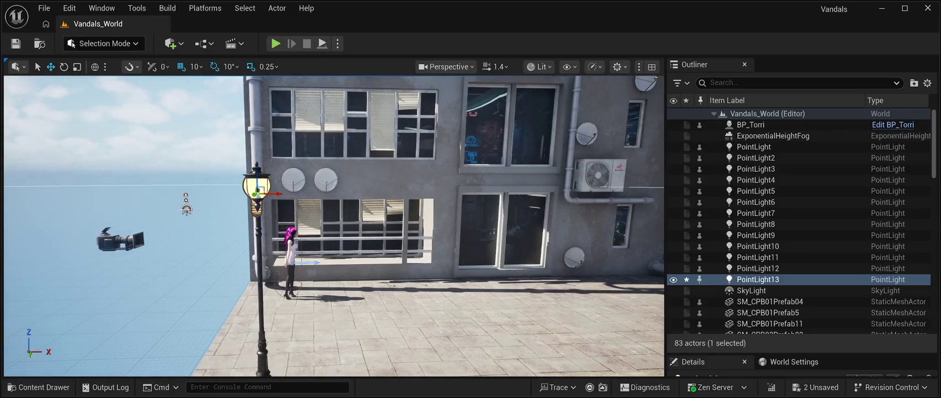
Duplicate the point light as PointLight14 and place it in the next street lamp's head.
{"action": "key", "text": "ctrl+d"}
{"action": "left_click_drag", "start_coordinate": [274, 194], "coordinate": [618, 193]}
{"action": "left_click_drag", "start_coordinate": [497, 249], "coordinate": [552, 249]}
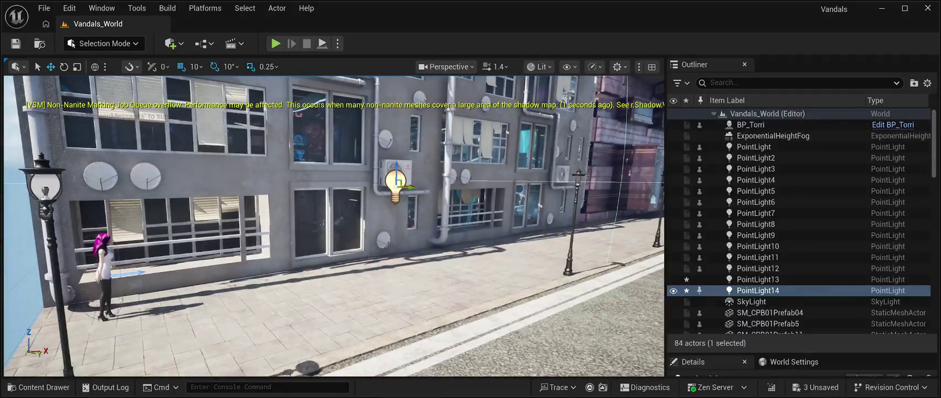
{"action": "key", "text": "d"}
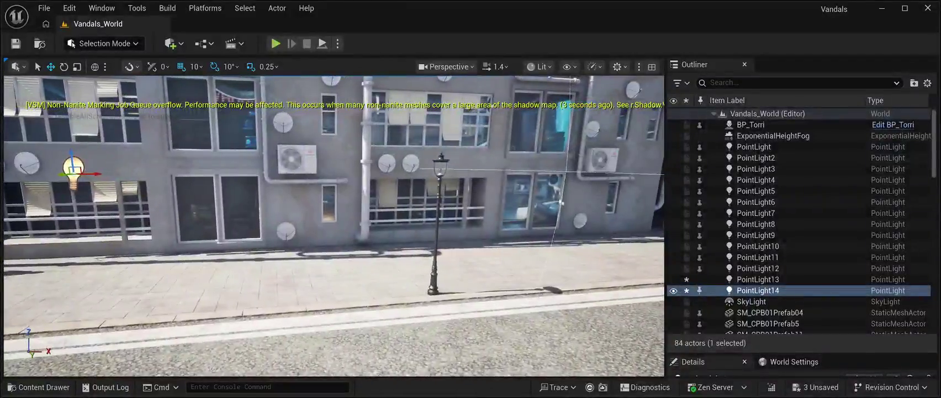
{"action": "left_click_drag", "start_coordinate": [94, 173], "coordinate": [460, 172]}
{"action": "key", "text": "d"}
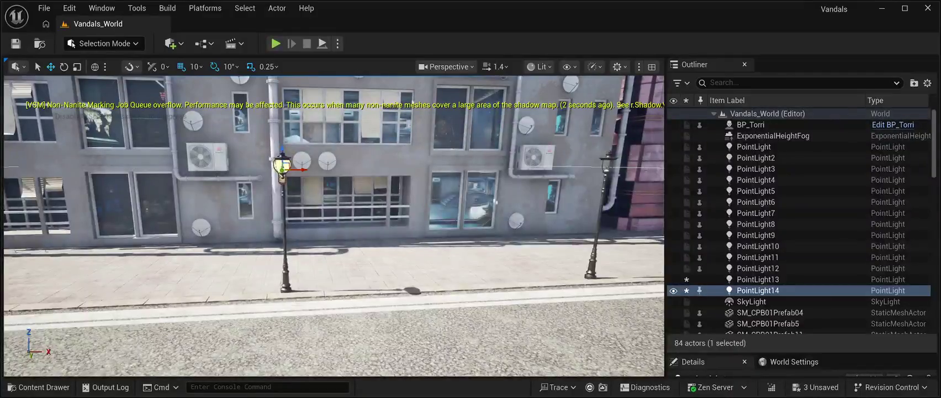
Duplicate and slide PointLight15, PointLight16 and PointLight17 into the following three lamp heads.
{"action": "key", "text": "ctrl+d"}
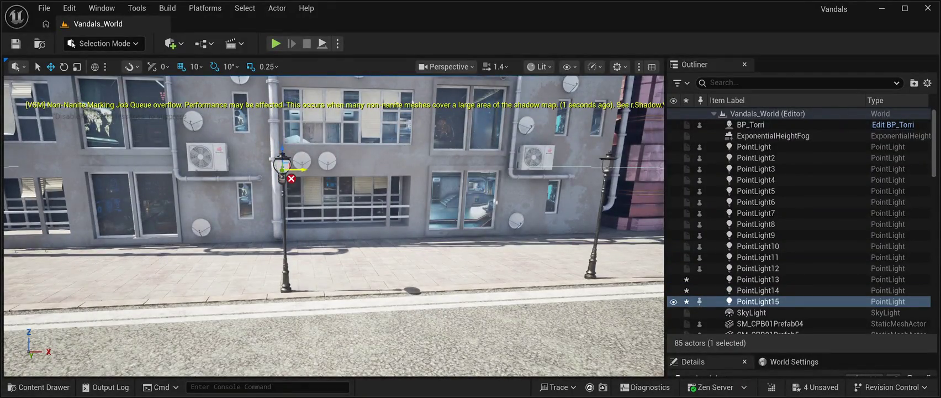
{"action": "left_click_drag", "start_coordinate": [303, 170], "coordinate": [624, 169]}
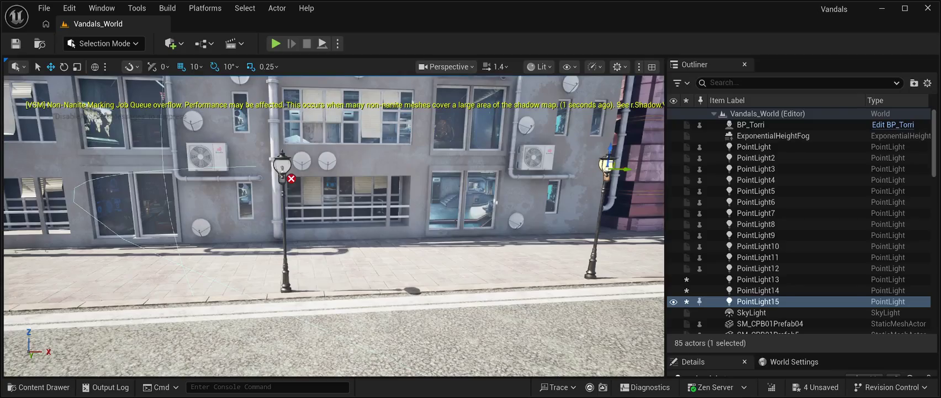
{"action": "key", "text": "d"}
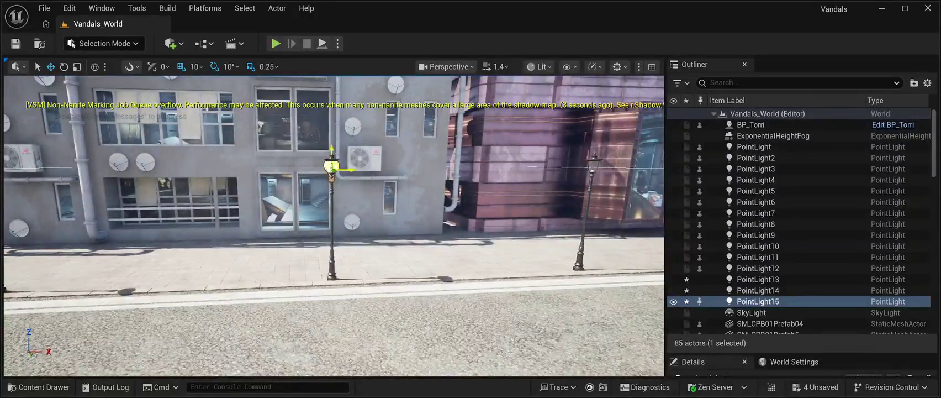
{"action": "key", "text": "ctrl+d"}
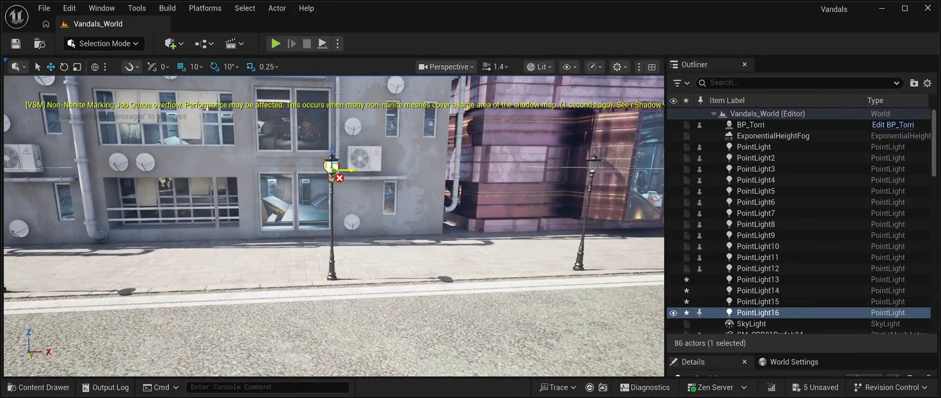
{"action": "left_click_drag", "start_coordinate": [348, 170], "coordinate": [607, 169]}
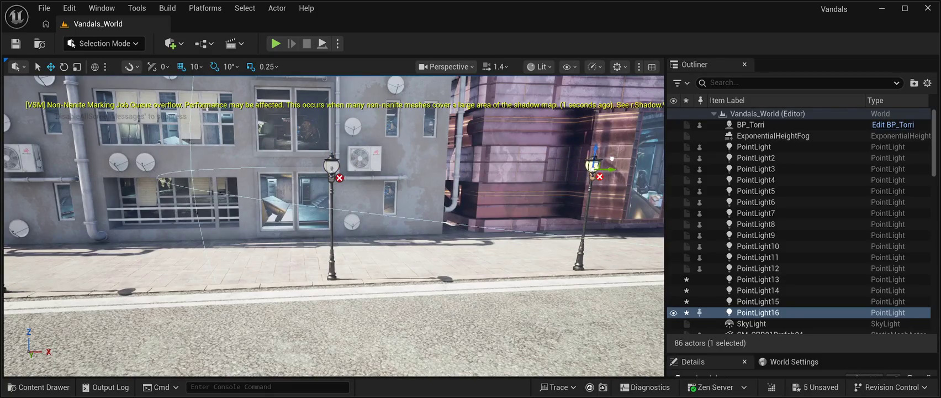
{"action": "key", "text": "d"}
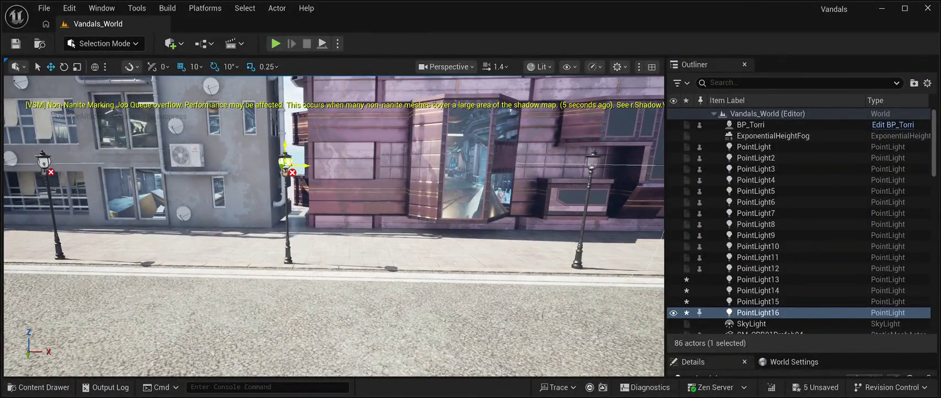
{"action": "key", "text": "ctrl+d"}
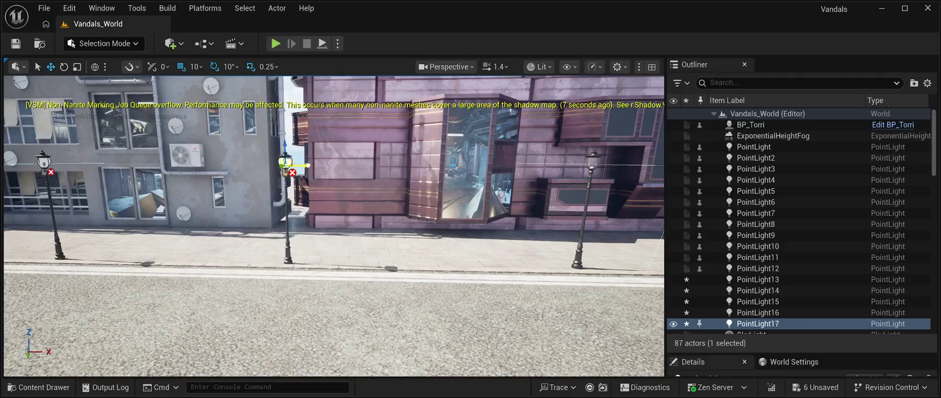
{"action": "left_click_drag", "start_coordinate": [301, 164], "coordinate": [615, 165]}
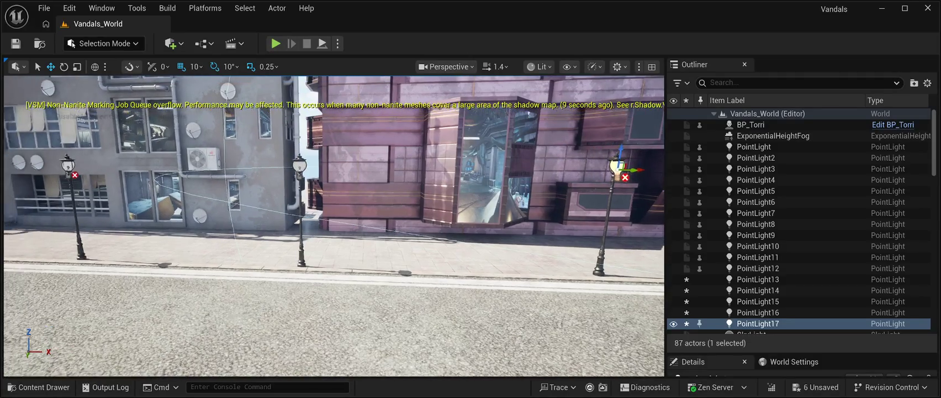
{"action": "key", "text": "d"}
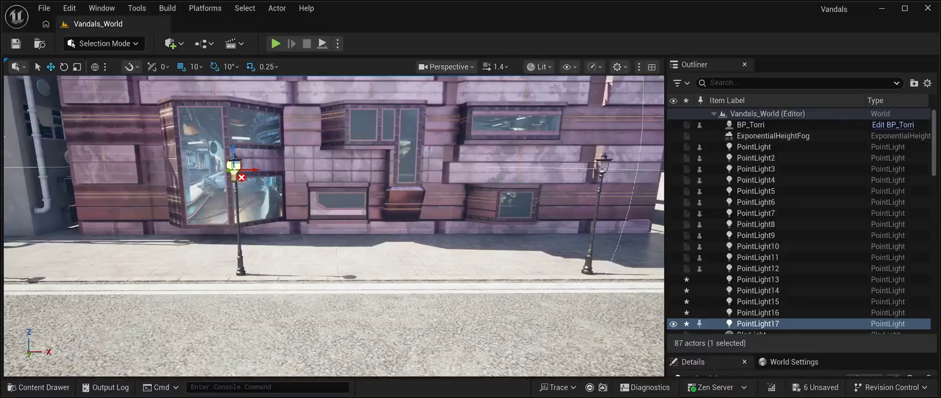
Add PointLight18 through PointLight20 to the remaining lamps, save all, and start a play test.
{"action": "key", "text": "ctrl+d"}
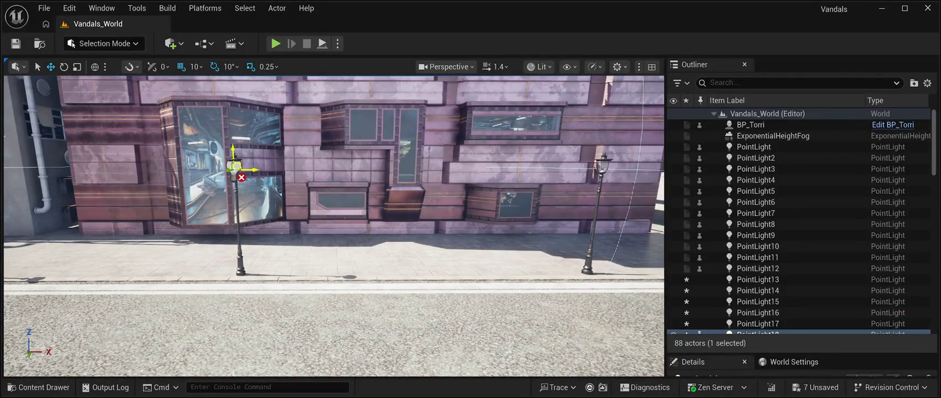
{"action": "left_click_drag", "start_coordinate": [254, 169], "coordinate": [627, 161]}
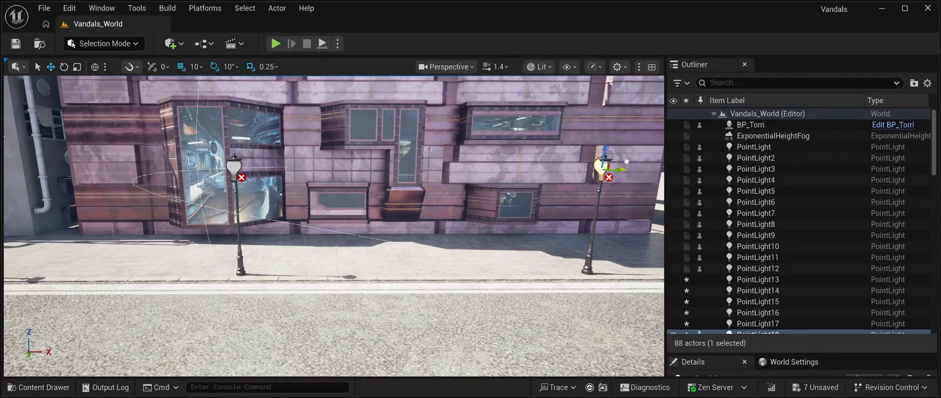
{"action": "key", "text": "d"}
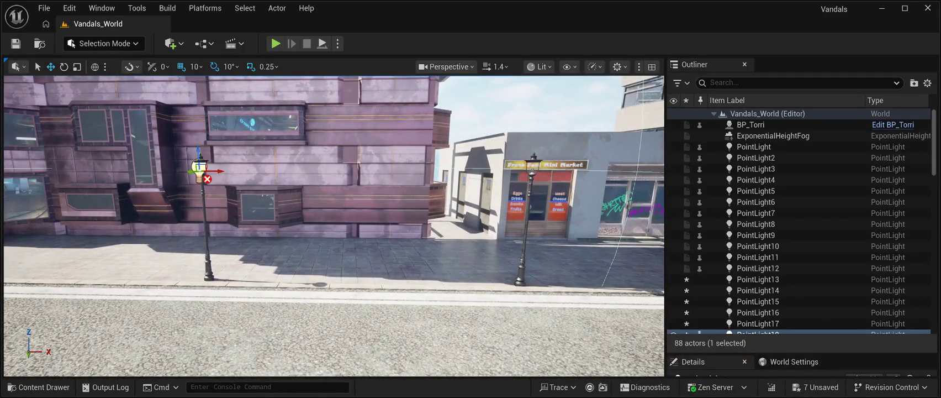
{"action": "key", "text": "ctrl+d"}
{"action": "left_click_drag", "start_coordinate": [219, 171], "coordinate": [558, 163]}
{"action": "key", "text": "d"}
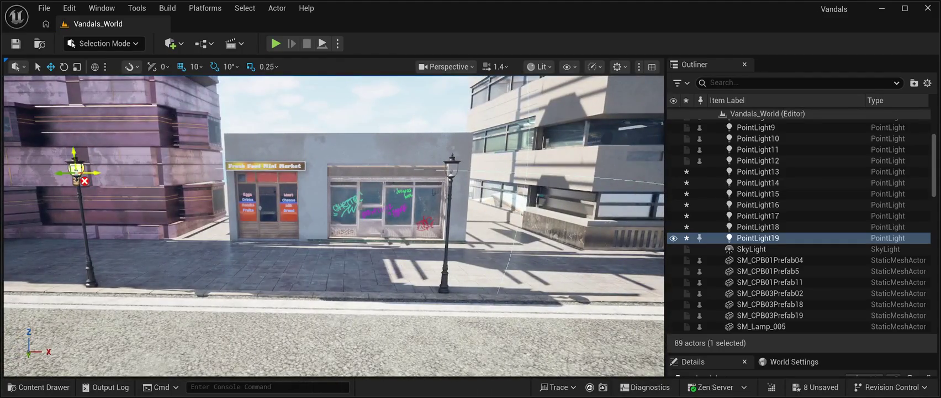
{"action": "key", "text": "ctrl+d"}
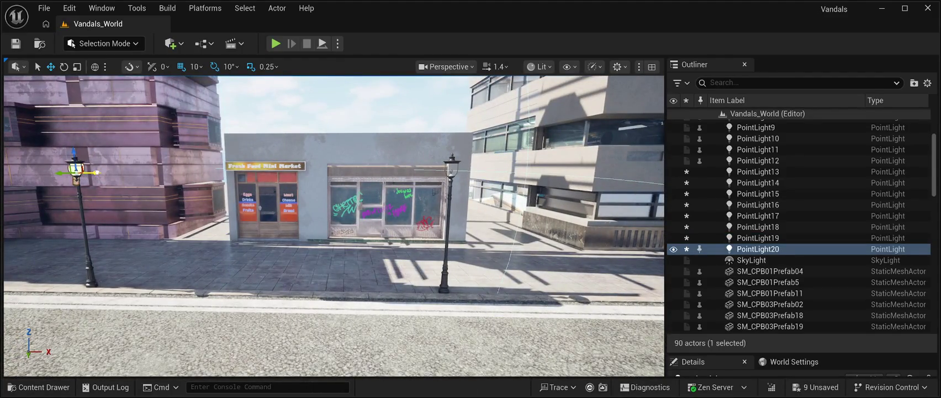
{"action": "left_click_drag", "start_coordinate": [96, 173], "coordinate": [476, 170]}
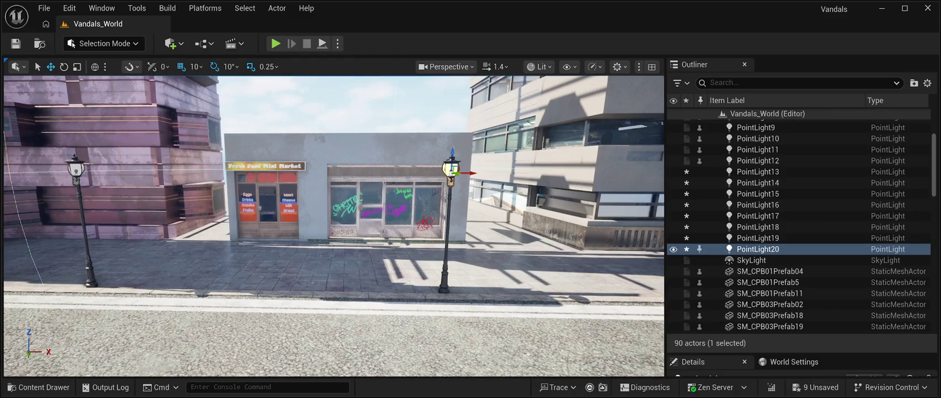
{"action": "key", "text": "d"}
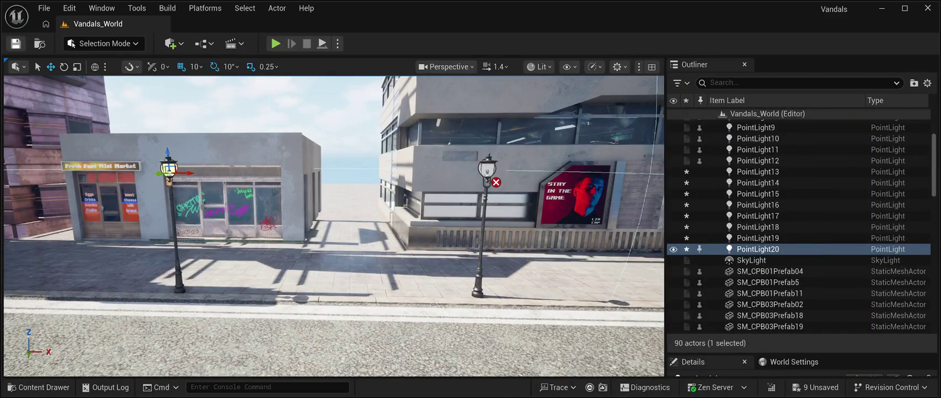
{"action": "left_click", "coordinate": [15, 43]}
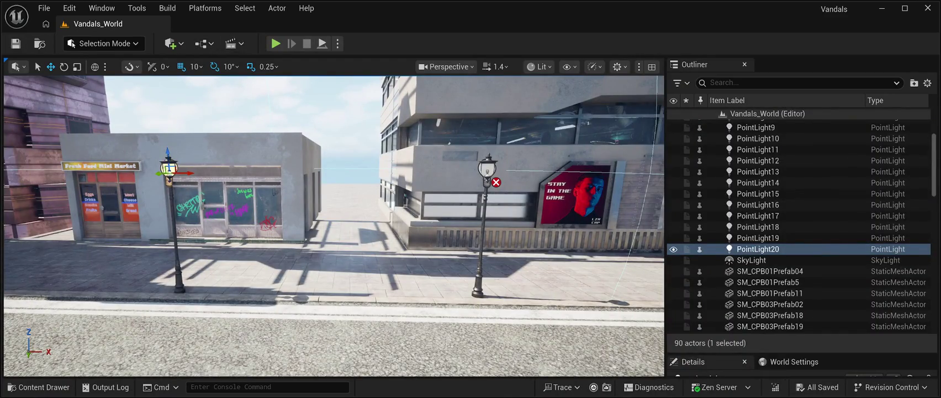
{"action": "key", "text": "alt+p"}
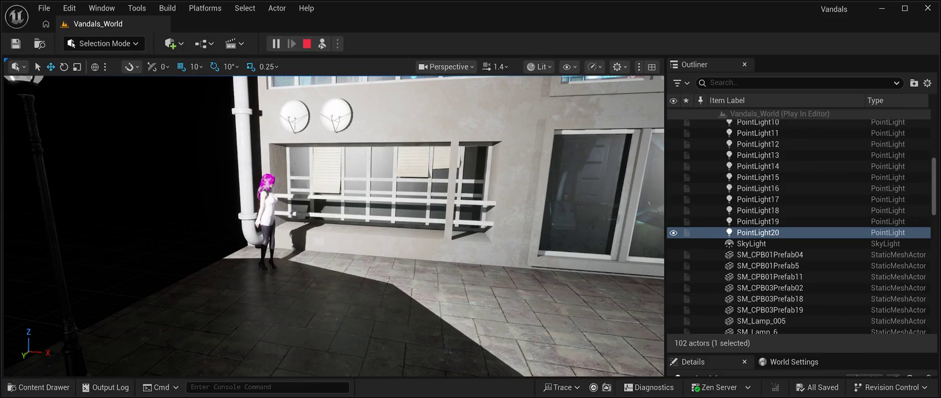
{"action": "key", "text": "F8"}
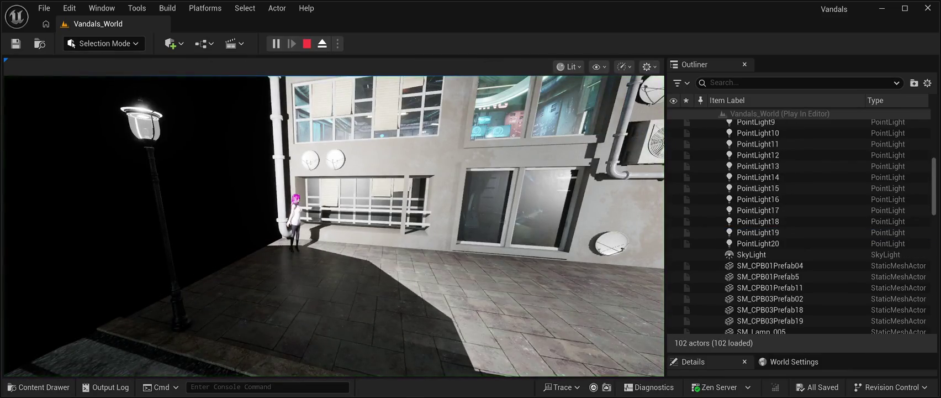
{"action": "key", "text": "Escape"}
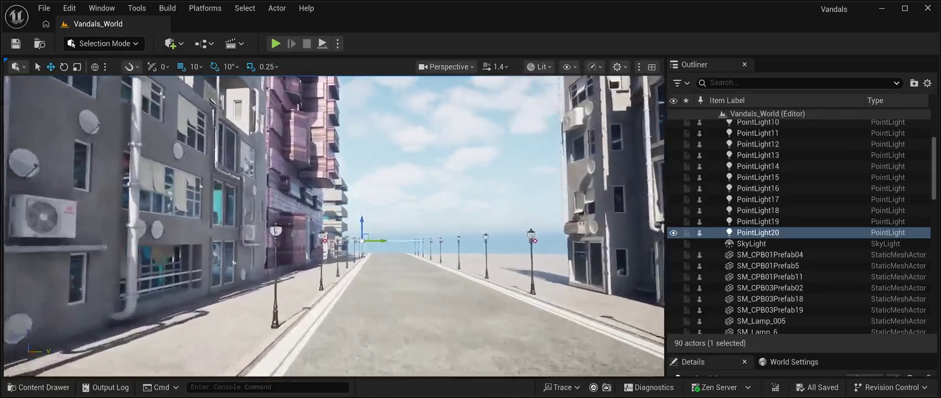
{"action": "key", "text": "Escape"}
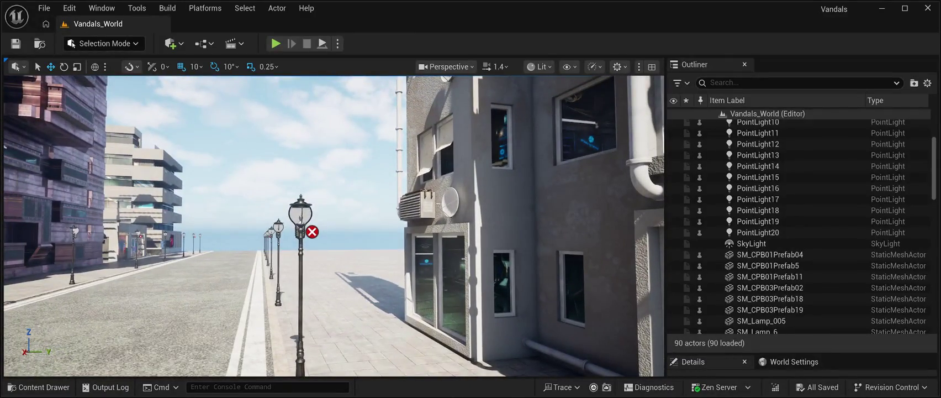
{"action": "left_click", "coordinate": [301, 214]}
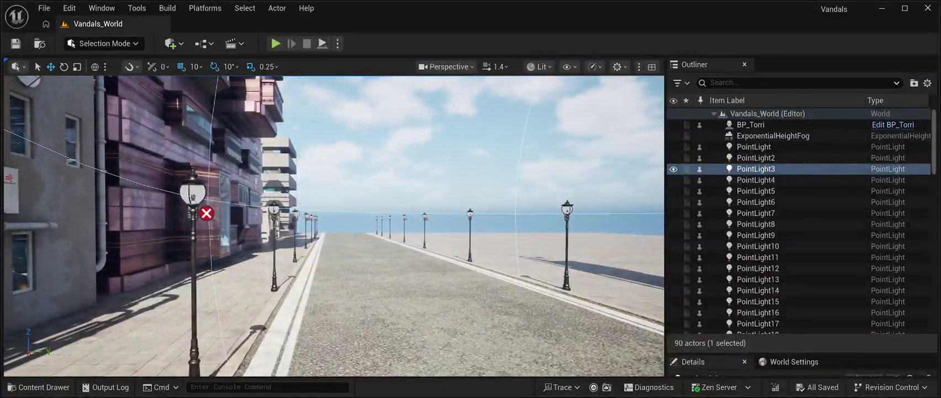
{"action": "left_click", "coordinate": [758, 301]}
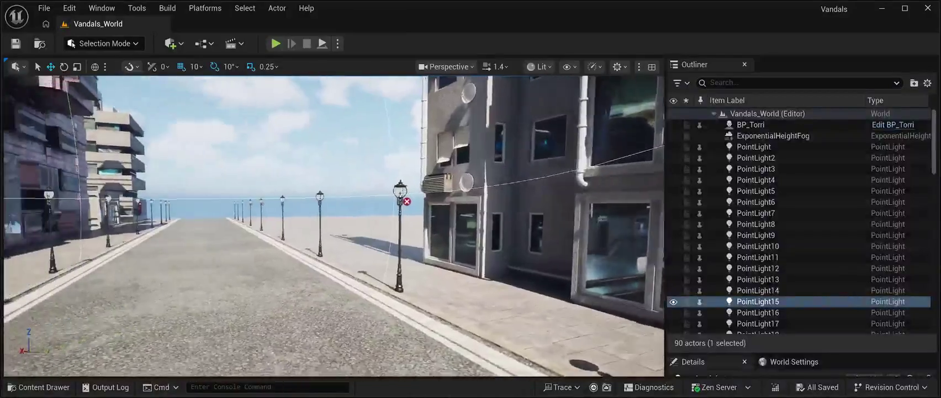